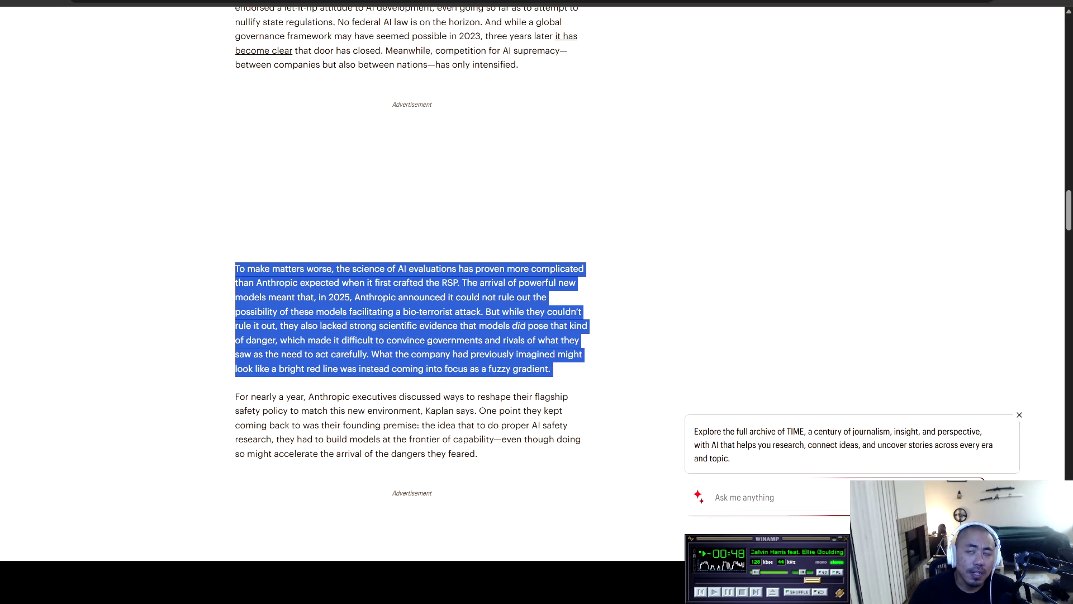
Search Google in a new tab for 'iran propoganda ai usage'.
key("ctrl+t")
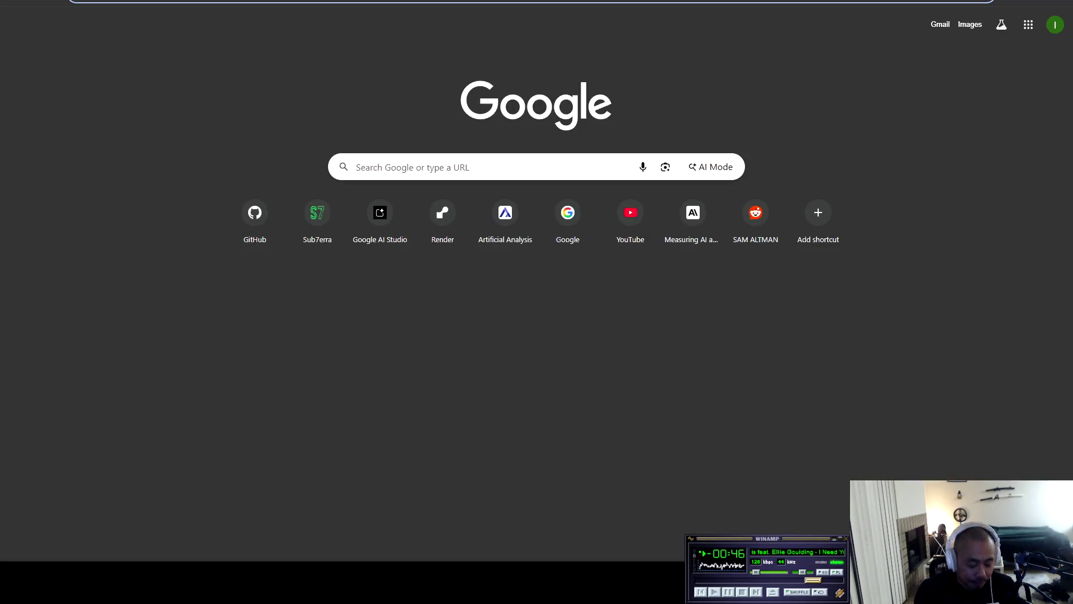
type("iran")
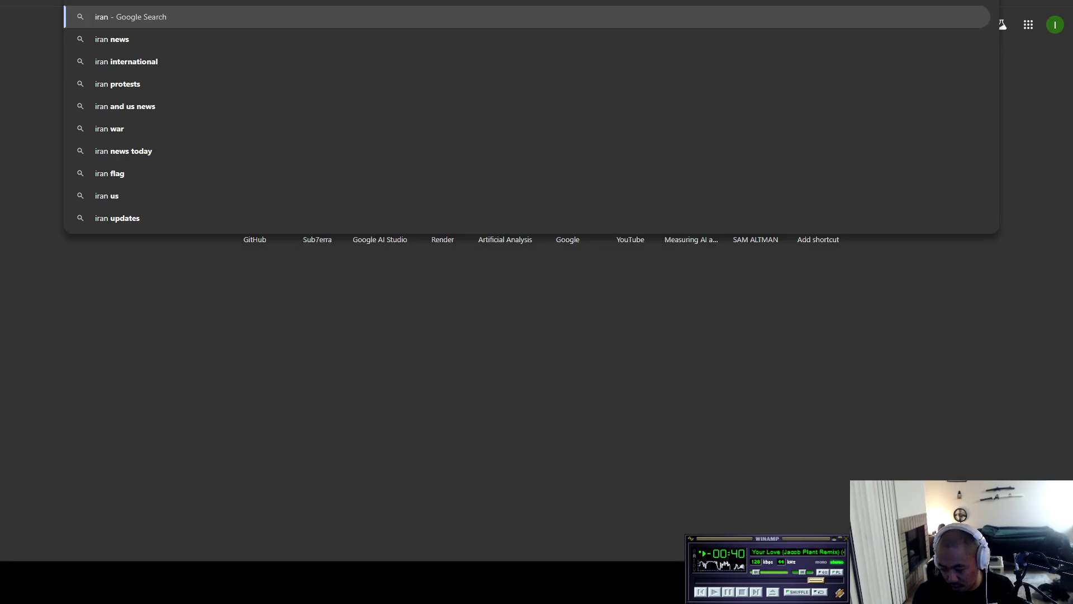
type("propo")
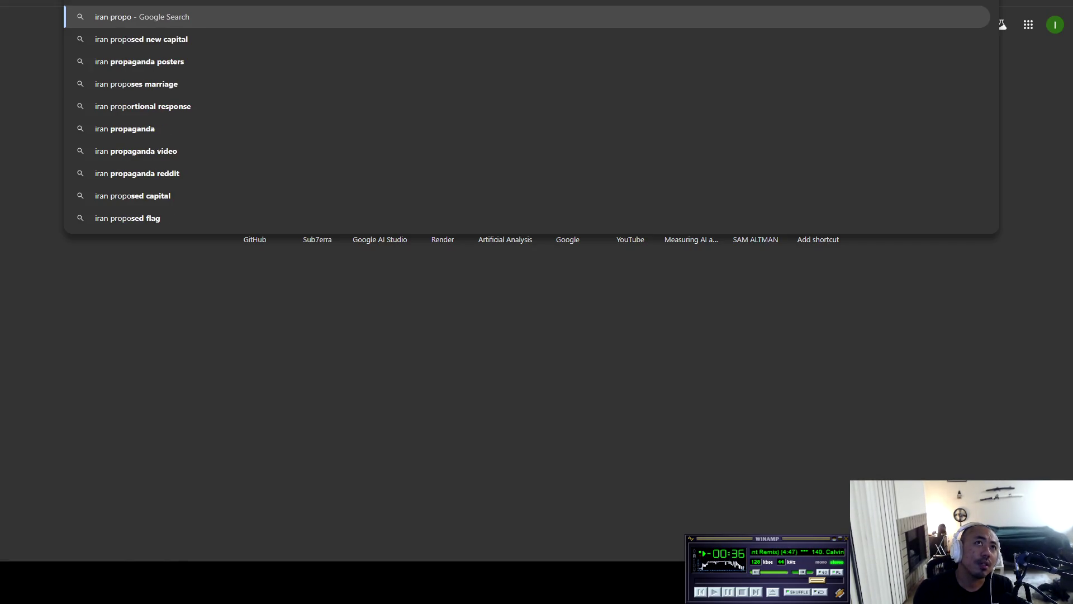
type("ganda ai")
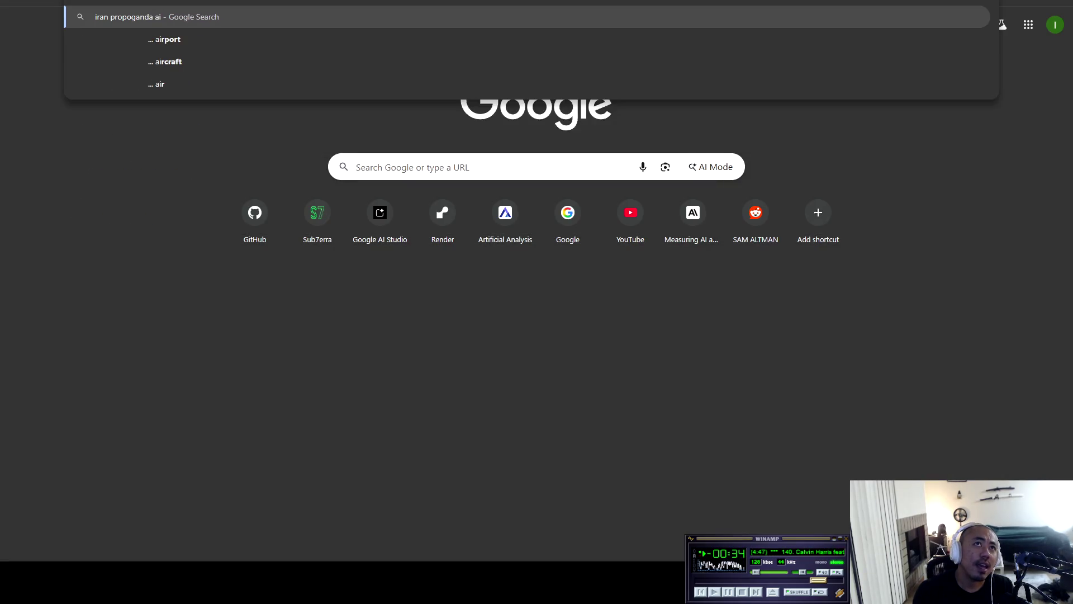
type(" usage")
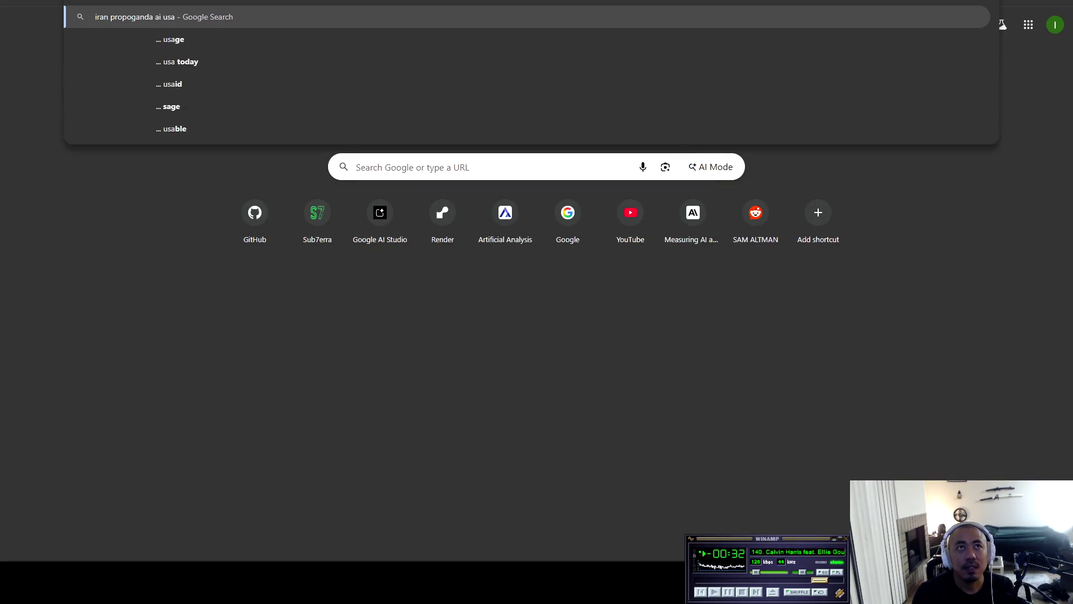
key("Return")
scroll(224, 269, "down", 4)
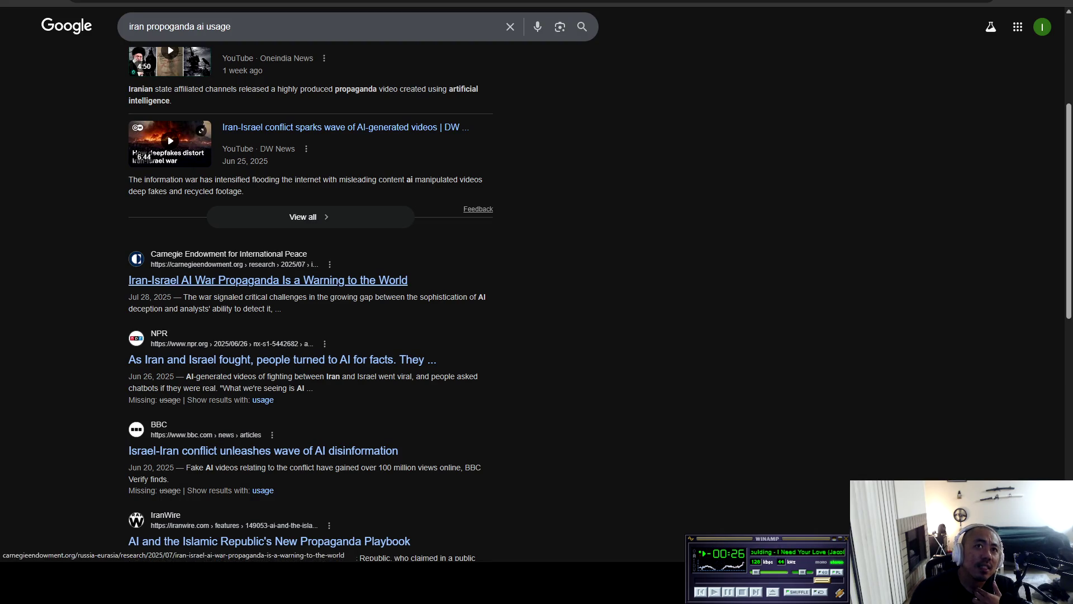
Open the Carnegie 'Iran-Israel AI War Propaganda' result in a background tab and switch to it.
middle_click(269, 280)
scroll(268, 279, "down", 1)
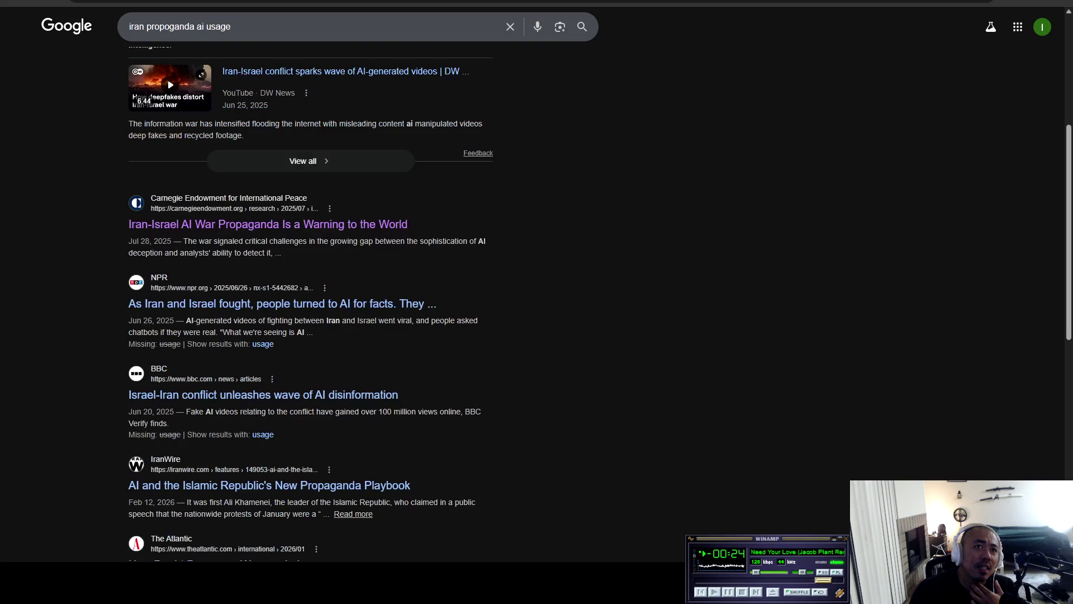
scroll(307, 302, "down", 3)
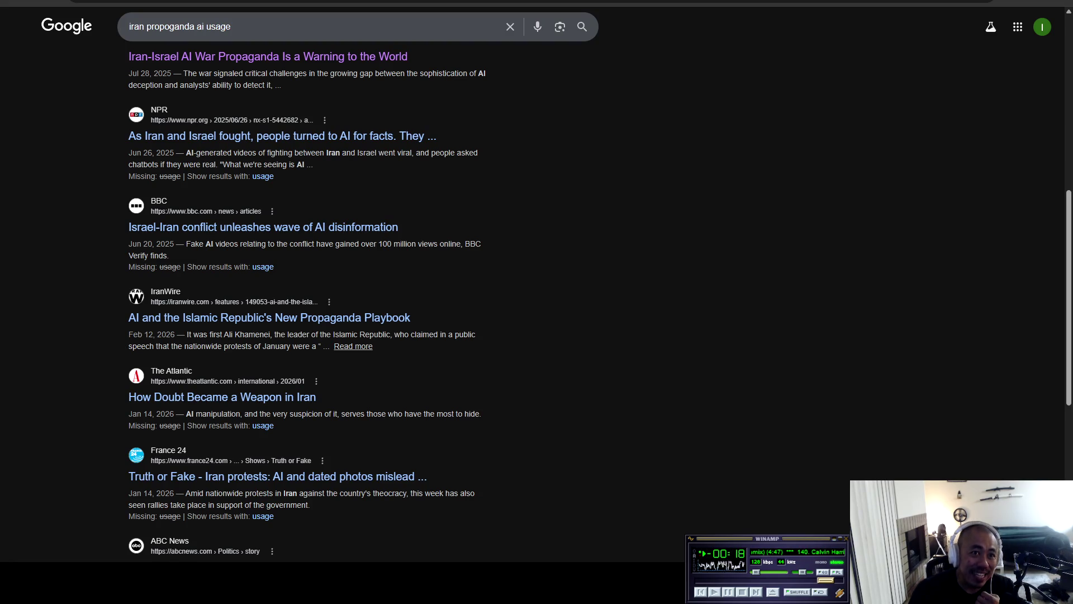
scroll(308, 302, "down", 3)
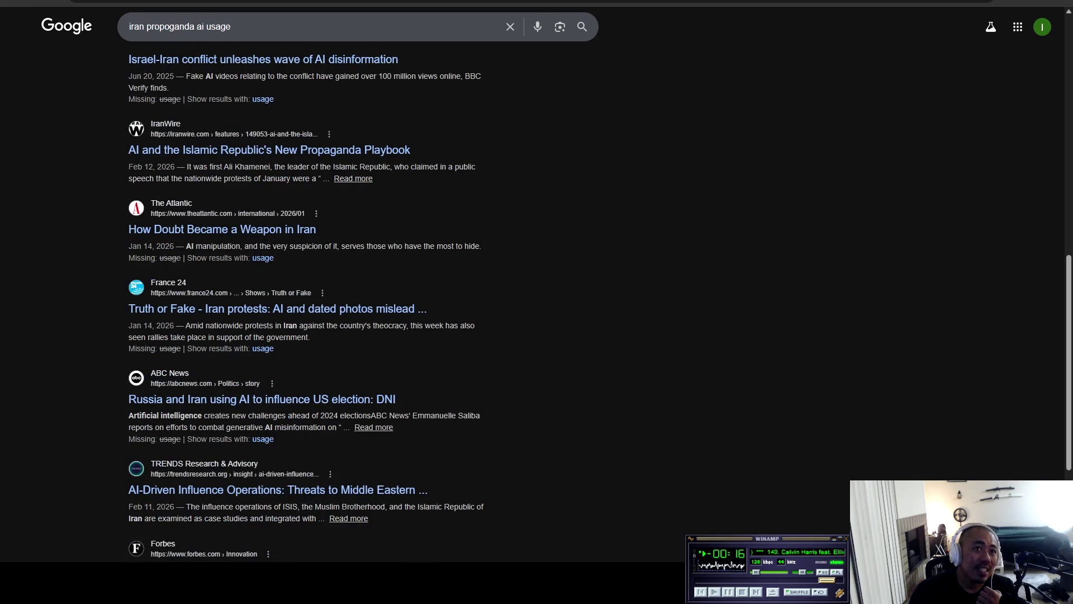
scroll(307, 302, "down", 2)
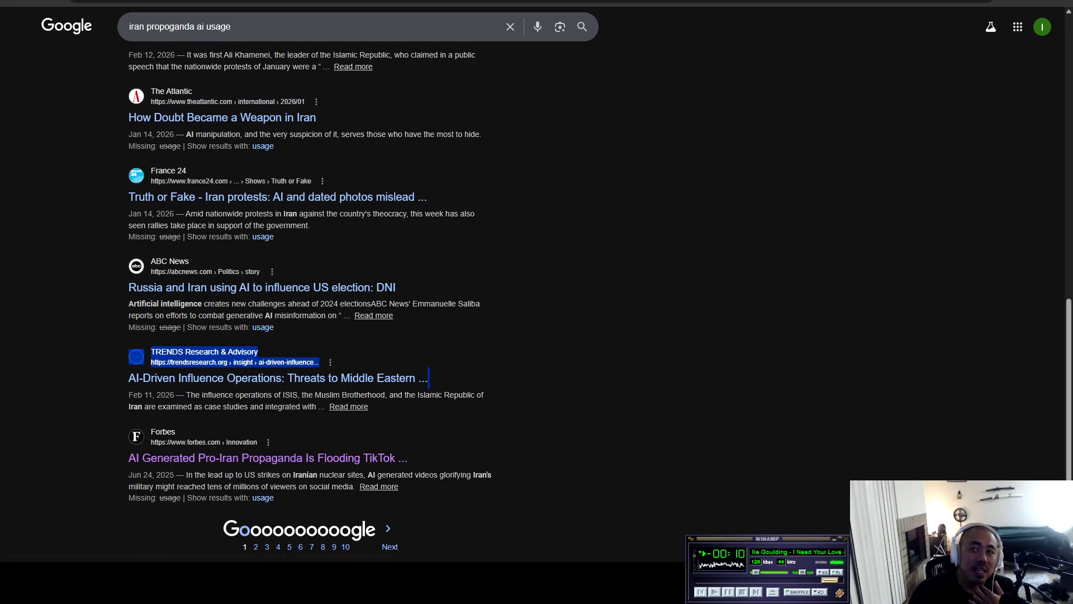
key("alt+Right")
scroll(532, 302, "down", 4)
scroll(531, 302, "down", 3)
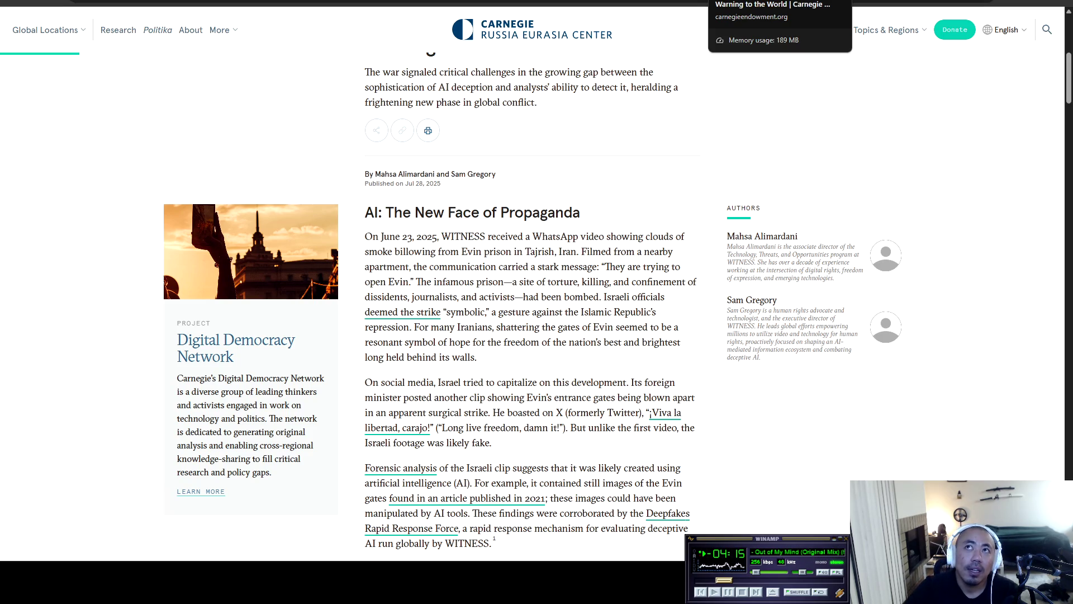
Switch to the Forbes article's tab.
left_click(777, 3)
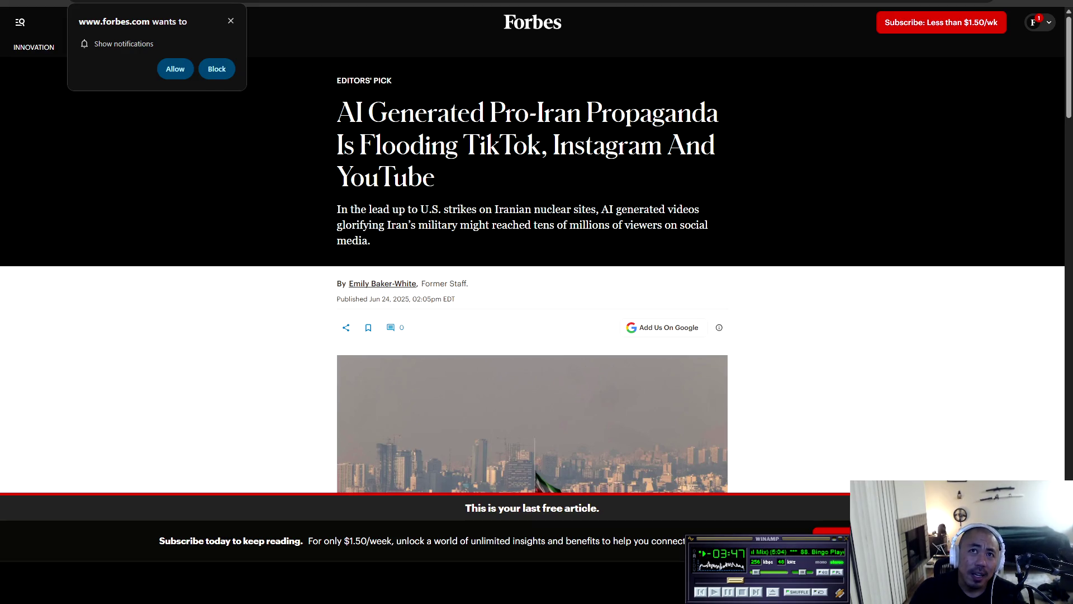
Select and clear the Forbes headline, then dismiss the membership offer.
left_click_drag(435, 177, 356, 112)
left_click(355, 112)
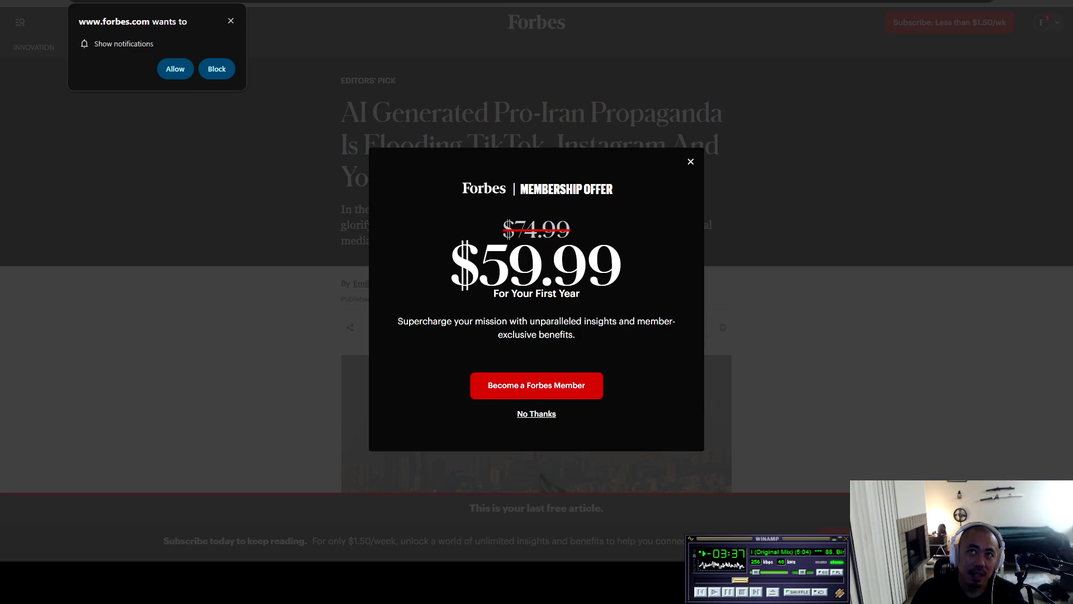
key("Escape")
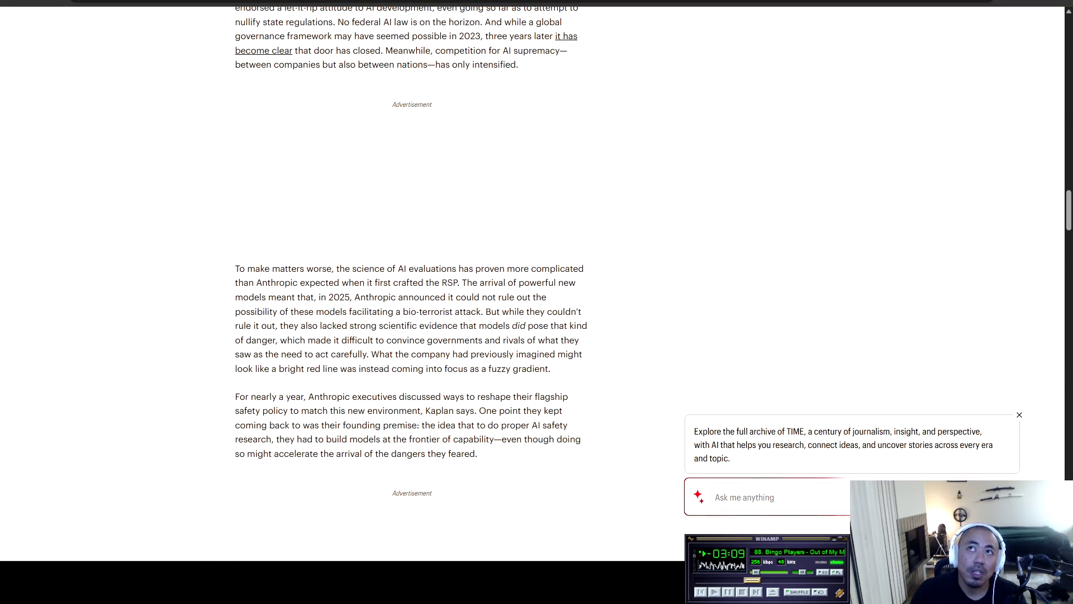
Switch back to the TIME article and select its headline text.
key("ctrl+Tab")
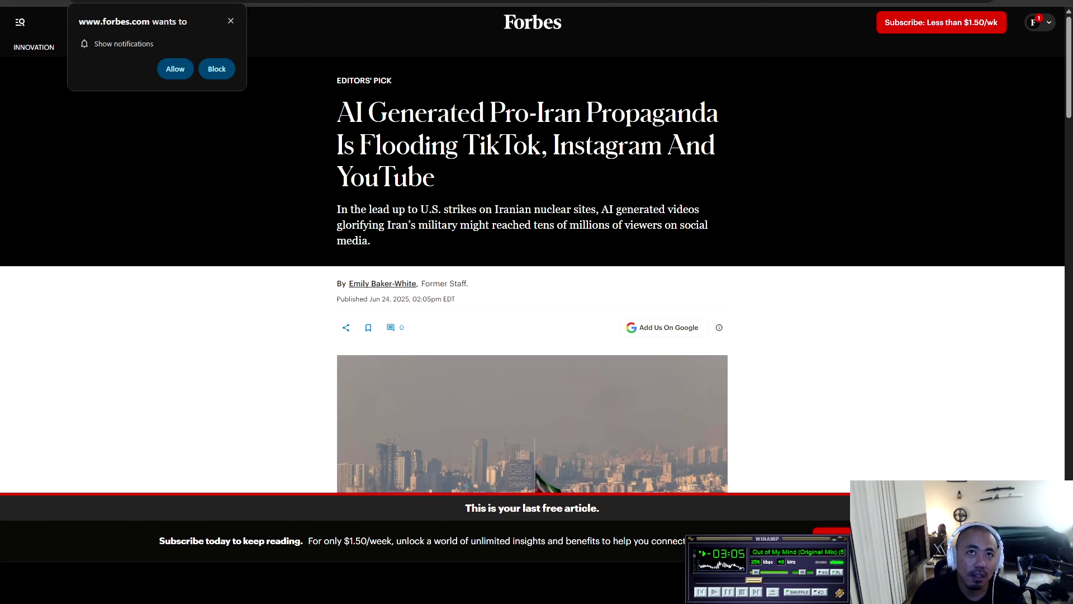
scroll(533, 295, "down", 3)
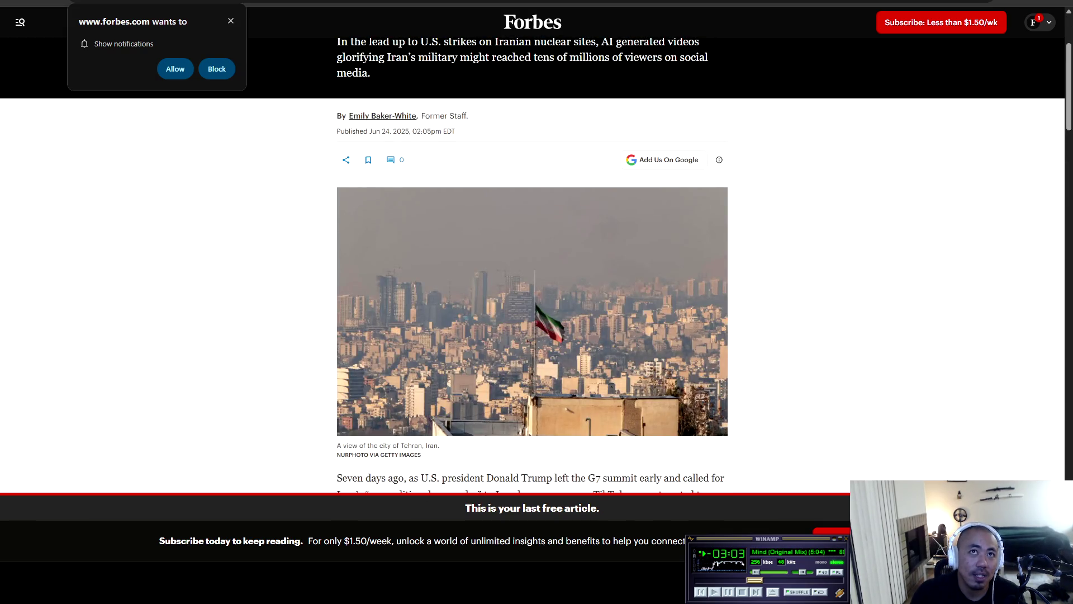
scroll(533, 295, "up", 3)
left_click_drag(337, 145, 435, 177)
left_click_drag(340, 112, 428, 112)
Read down to the lines about Instagram Reels and YouTube posts, highlight them, and return to the Google results.
scroll(532, 268, "down", 8)
scroll(533, 269, "down", 9)
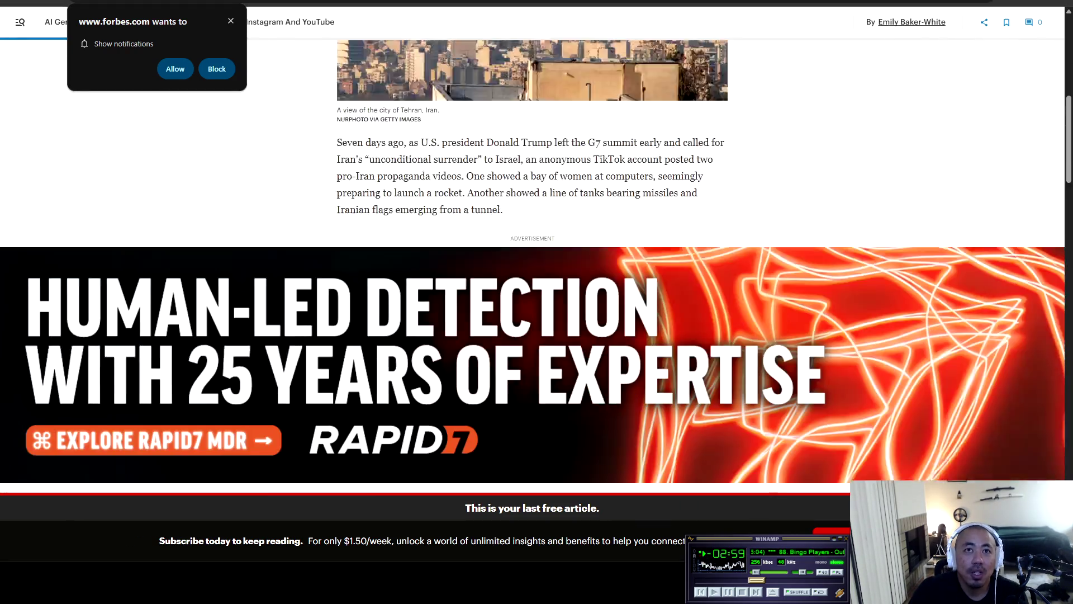
scroll(532, 268, "down", 3)
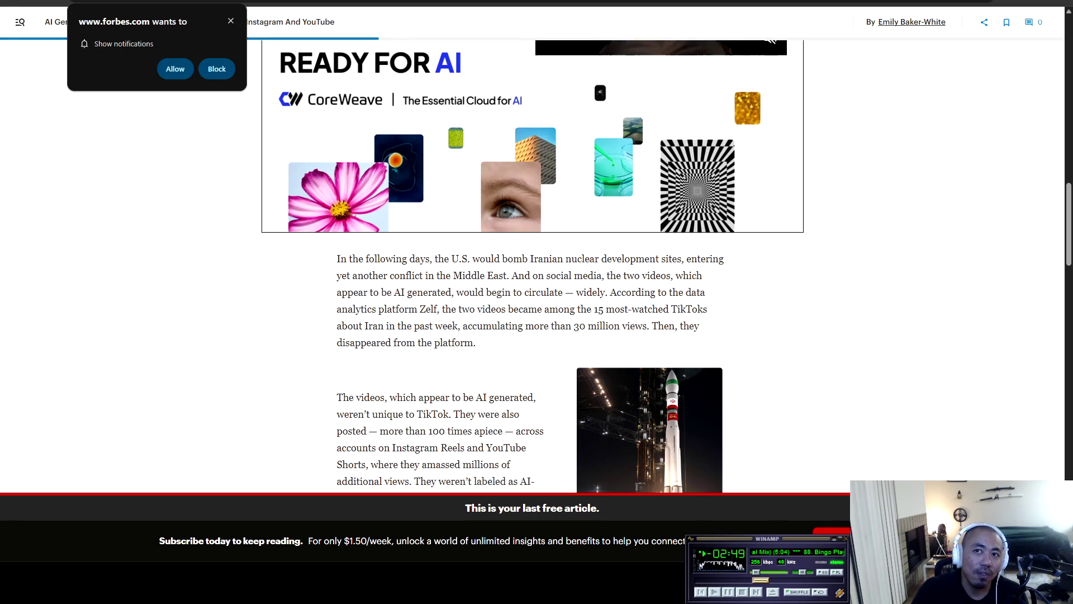
scroll(536, 263, "down", 2)
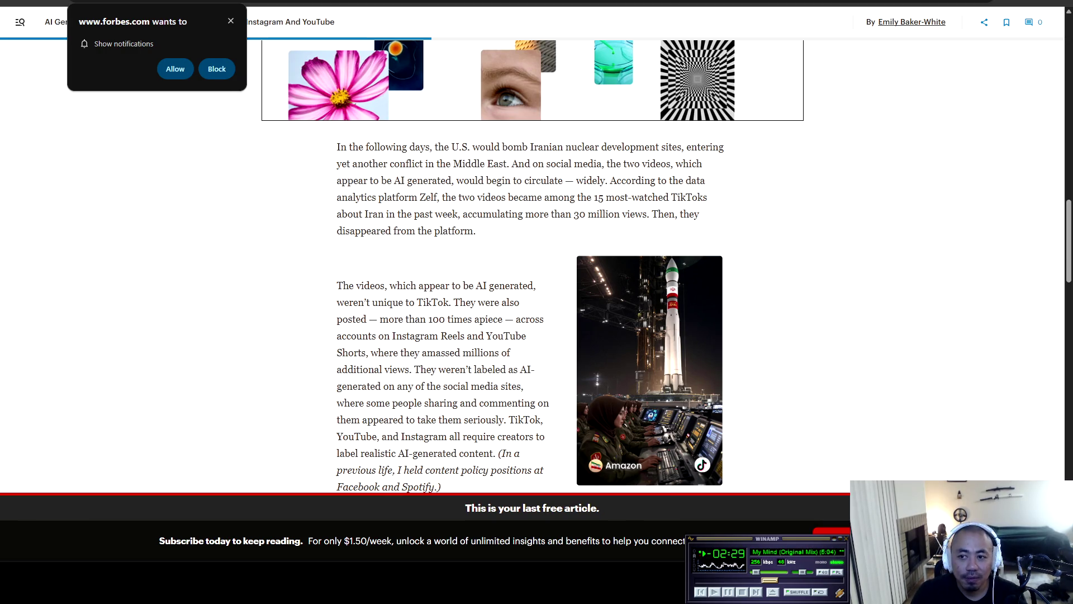
scroll(533, 267, "down", 1)
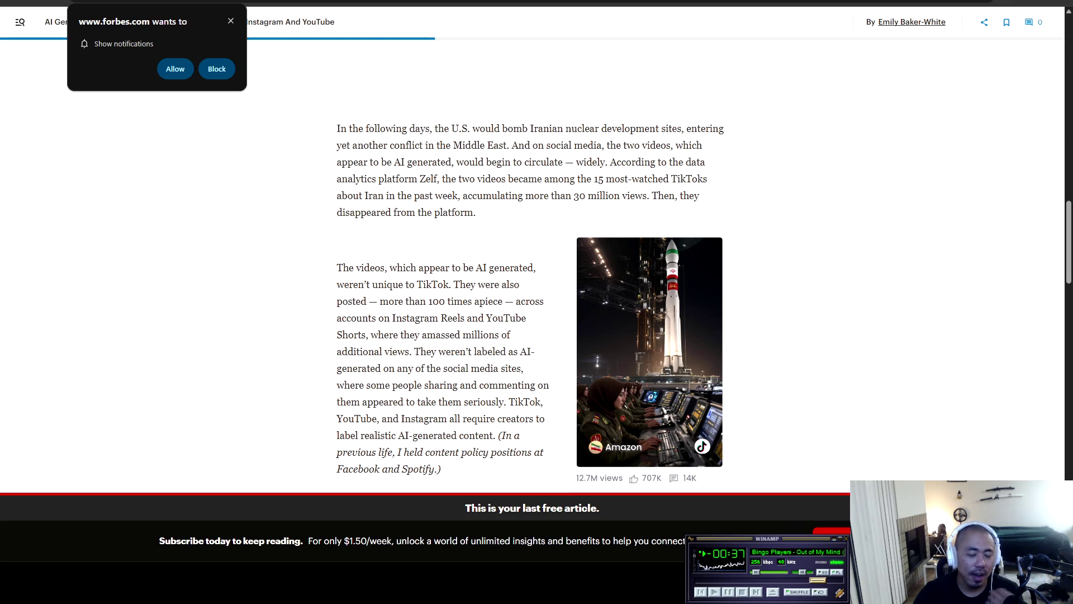
left_click_drag(337, 301, 528, 317)
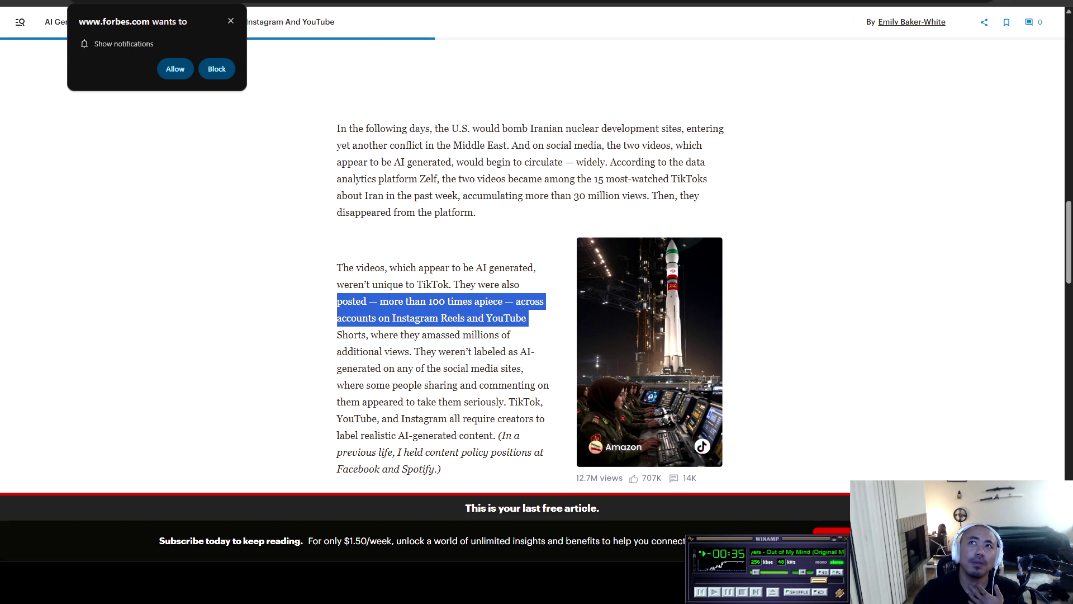
key("alt+Left")
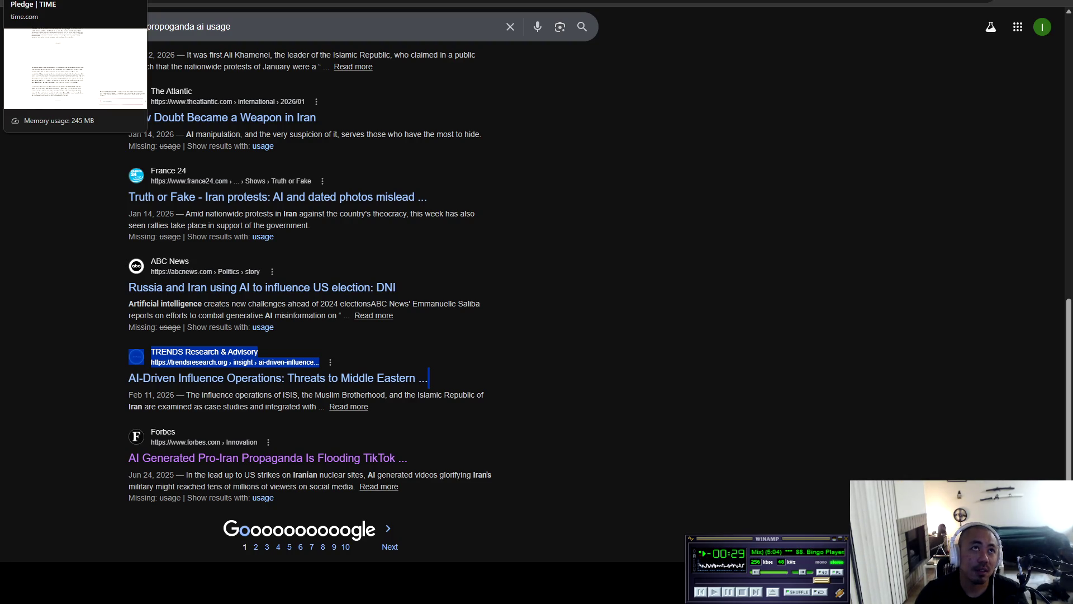
Switch to the 'Pledge | TIME' tab.
left_click(72, 1)
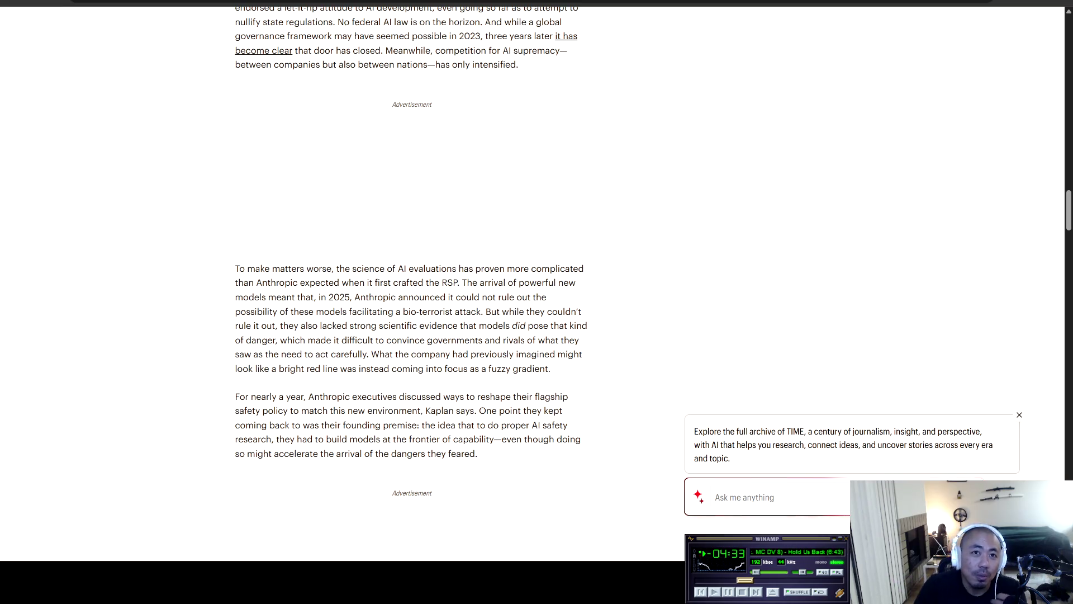
scroll(412, 279, "down", 2)
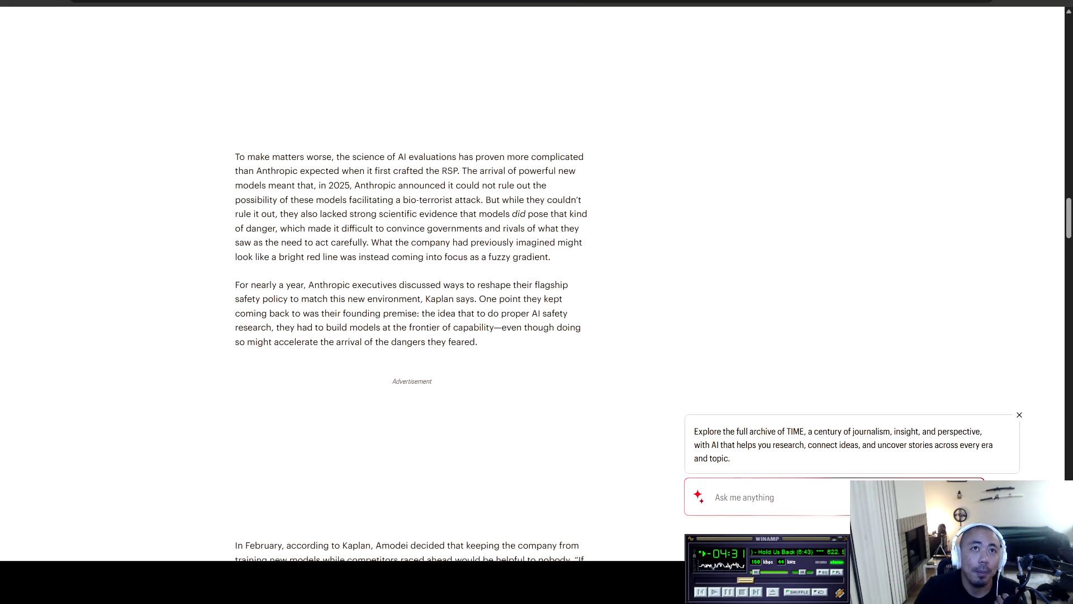
scroll(412, 329, "down", 1)
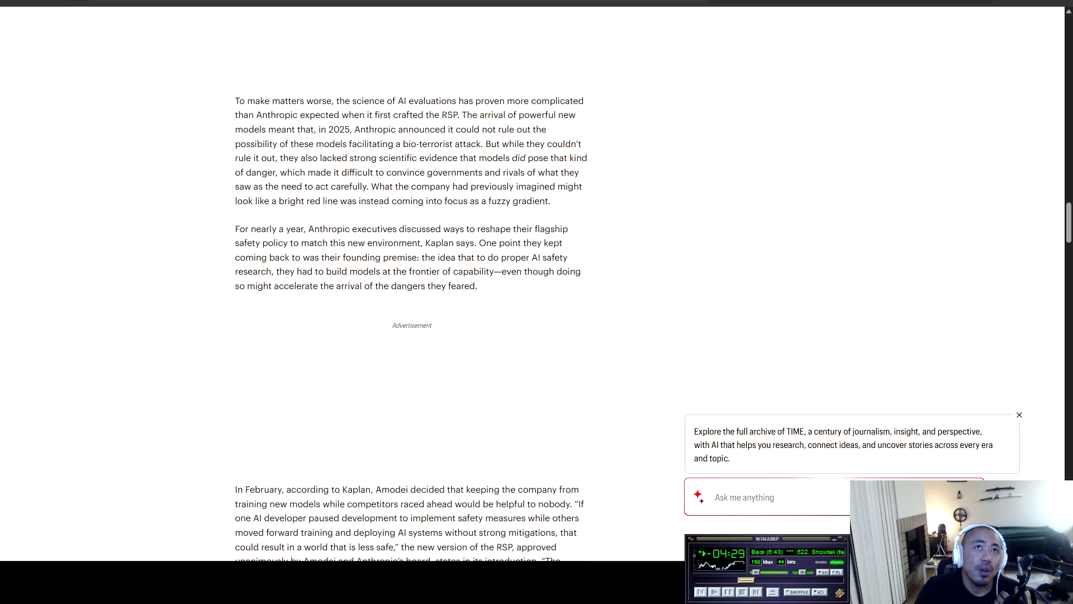
left_click_drag(235, 101, 377, 115)
left_click(377, 115)
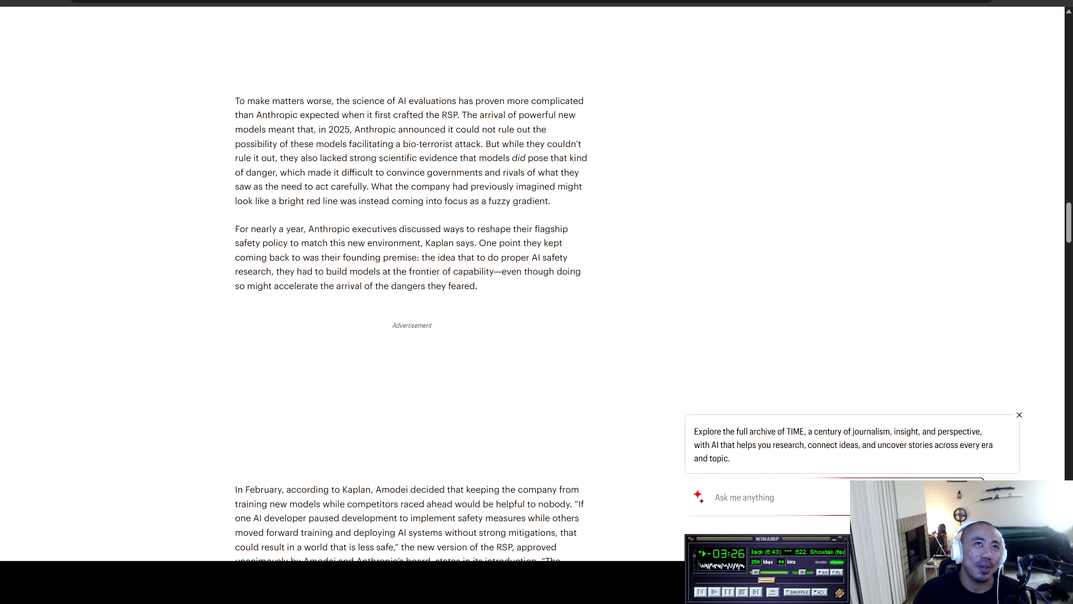
Highlight the 'To make matters worse' paragraph, then the paragraph on reshaping the safety policy.
left_click_drag(235, 101, 426, 101)
left_click(426, 100)
mouse_move(236, 100)
left_mouse_down()
mouse_move(579, 100)
mouse_move(288, 114)
mouse_move(577, 115)
mouse_move(268, 129)
mouse_move(534, 130)
mouse_move(276, 143)
mouse_move(319, 129)
mouse_move(323, 143)
mouse_move(546, 144)
mouse_move(526, 158)
mouse_move(283, 158)
mouse_move(588, 158)
mouse_move(267, 172)
mouse_move(325, 157)
mouse_move(340, 172)
mouse_move(518, 172)
left_mouse_up()
mouse_move(551, 172)
left_mouse_down()
mouse_move(580, 173)
mouse_move(287, 201)
mouse_move(580, 173)
mouse_move(263, 186)
mouse_move(582, 186)
mouse_move(249, 201)
mouse_move(553, 202)
left_mouse_up()
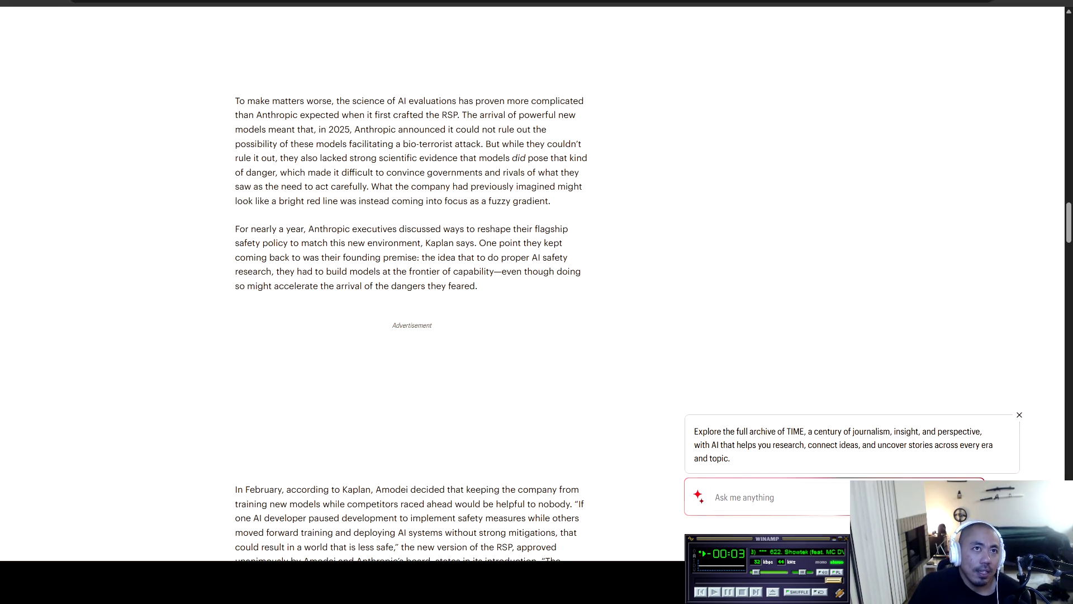
scroll(411, 301, "down", 1)
mouse_move(239, 173)
left_mouse_down()
mouse_move(569, 174)
mouse_move(246, 202)
mouse_move(393, 173)
mouse_move(434, 188)
mouse_move(563, 188)
mouse_move(300, 202)
mouse_move(551, 202)
mouse_move(273, 217)
mouse_move(556, 217)
mouse_move(263, 231)
mouse_move(481, 230)
left_mouse_up()
Highlight the February paragraph through 'less safe' and the sentence introducing the new RSP.
left_click(481, 230)
scroll(411, 279, "down", 4)
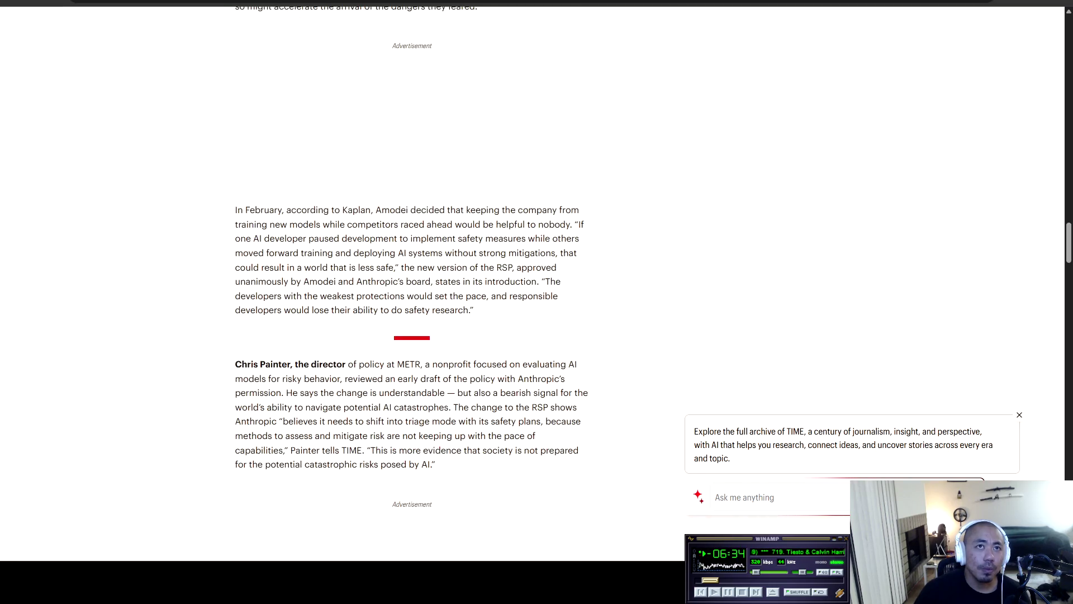
left_click_drag(235, 210, 421, 209)
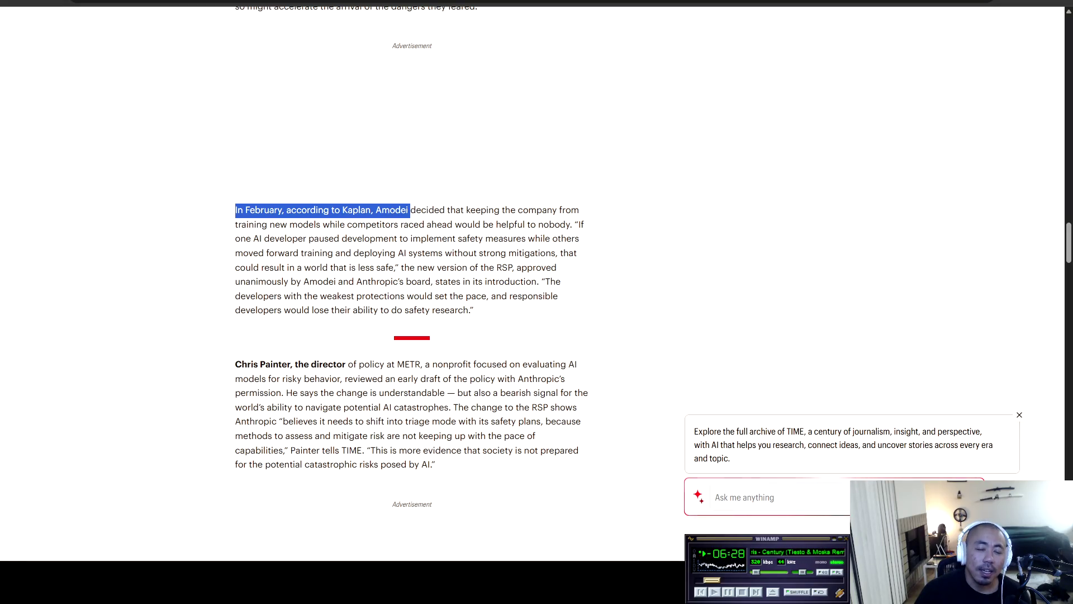
mouse_move(409, 209)
left_mouse_down()
mouse_move(580, 209)
mouse_move(280, 224)
mouse_move(584, 224)
mouse_move(302, 239)
mouse_move(528, 239)
mouse_move(582, 226)
mouse_move(279, 239)
mouse_move(285, 254)
mouse_move(577, 254)
mouse_move(260, 268)
mouse_move(399, 267)
left_mouse_up()
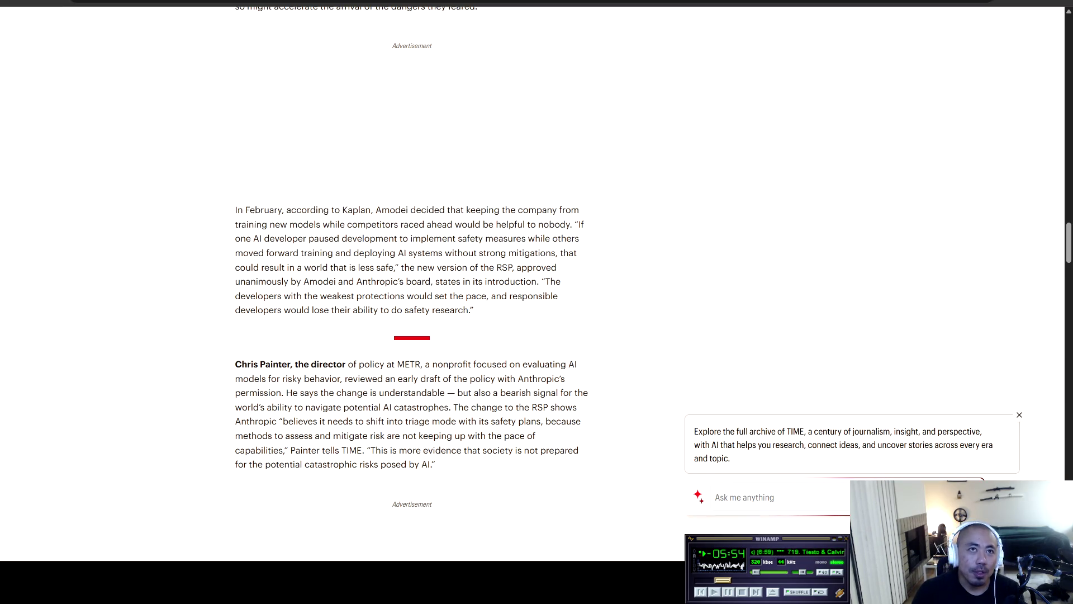
mouse_move(244, 210)
left_mouse_down()
mouse_move(433, 226)
mouse_move(389, 255)
mouse_move(388, 267)
mouse_move(398, 253)
mouse_move(498, 239)
mouse_move(345, 254)
mouse_move(374, 267)
mouse_move(304, 268)
mouse_move(386, 267)
left_mouse_up()
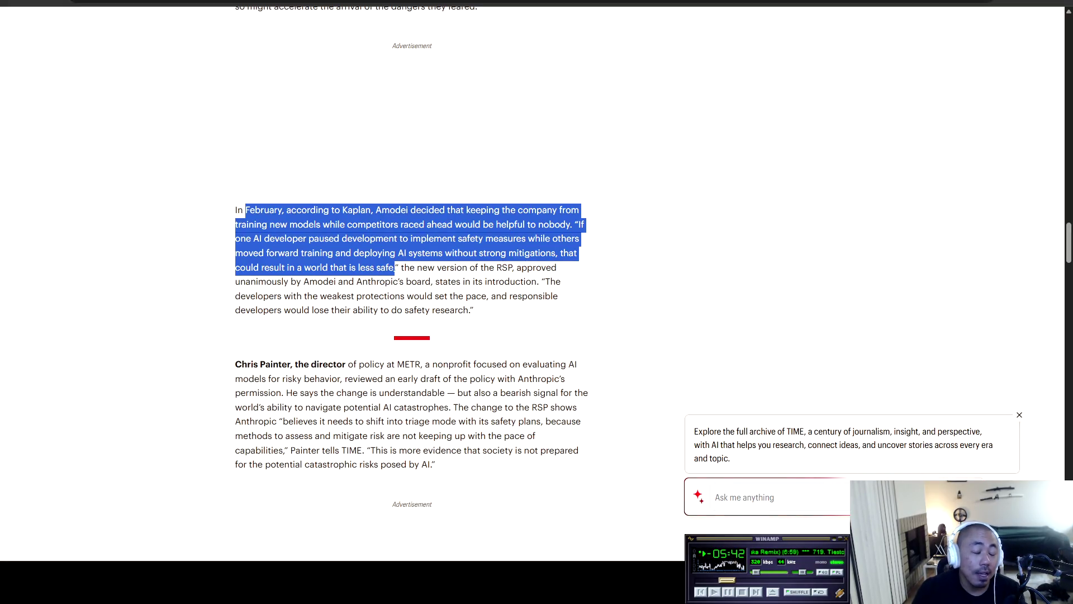
left_click(395, 267)
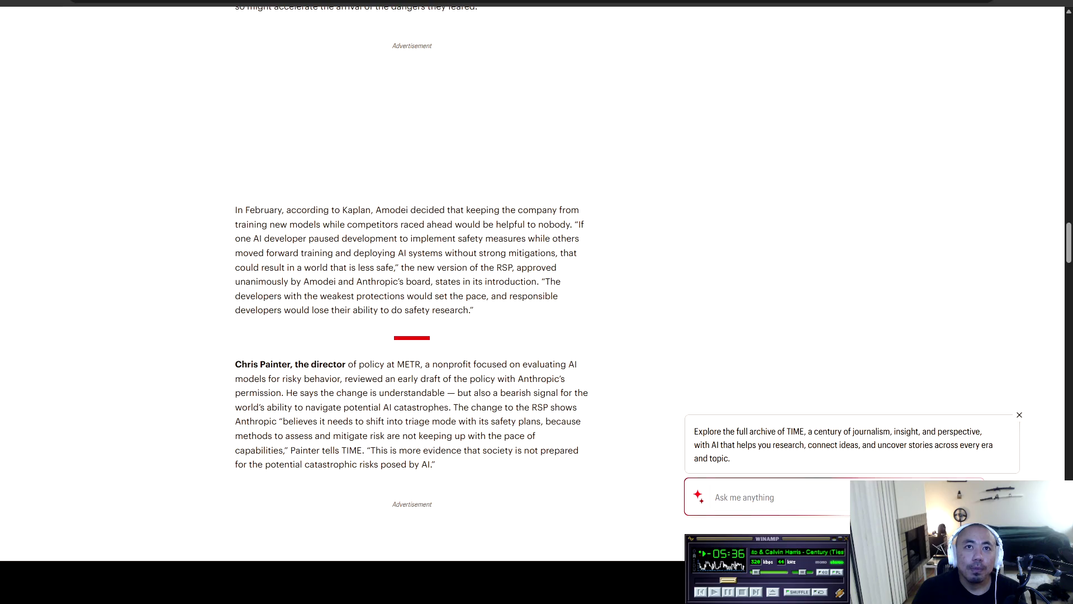
mouse_move(403, 268)
left_mouse_down()
mouse_move(558, 268)
mouse_move(259, 283)
mouse_move(537, 282)
mouse_move(270, 296)
mouse_move(522, 296)
mouse_move(255, 310)
mouse_move(468, 311)
left_mouse_up()
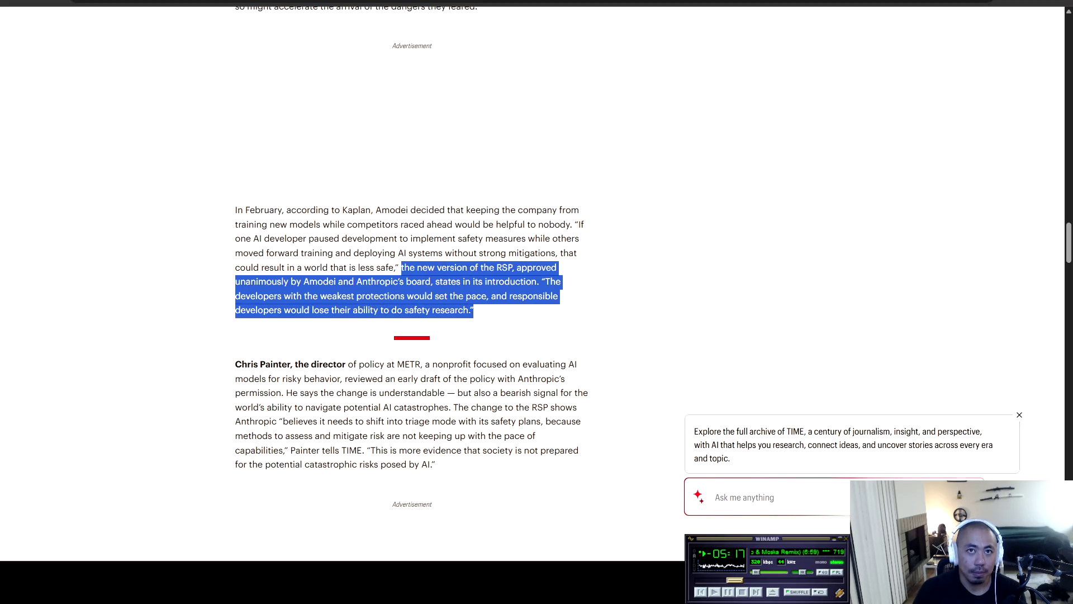
left_click(474, 310)
scroll(474, 310, "down", 3)
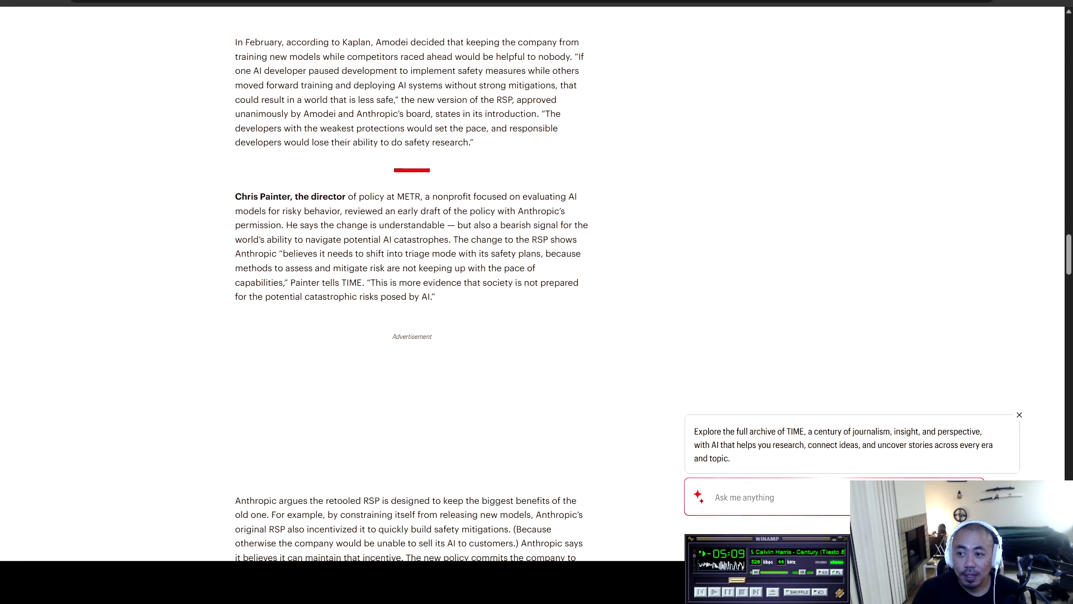
Highlight the METR policy director's paragraph, then scroll on to the Risk Reports paragraphs.
mouse_move(235, 196)
left_mouse_down()
mouse_move(578, 196)
mouse_move(249, 211)
mouse_move(272, 197)
mouse_move(302, 211)
mouse_move(354, 211)
left_mouse_up()
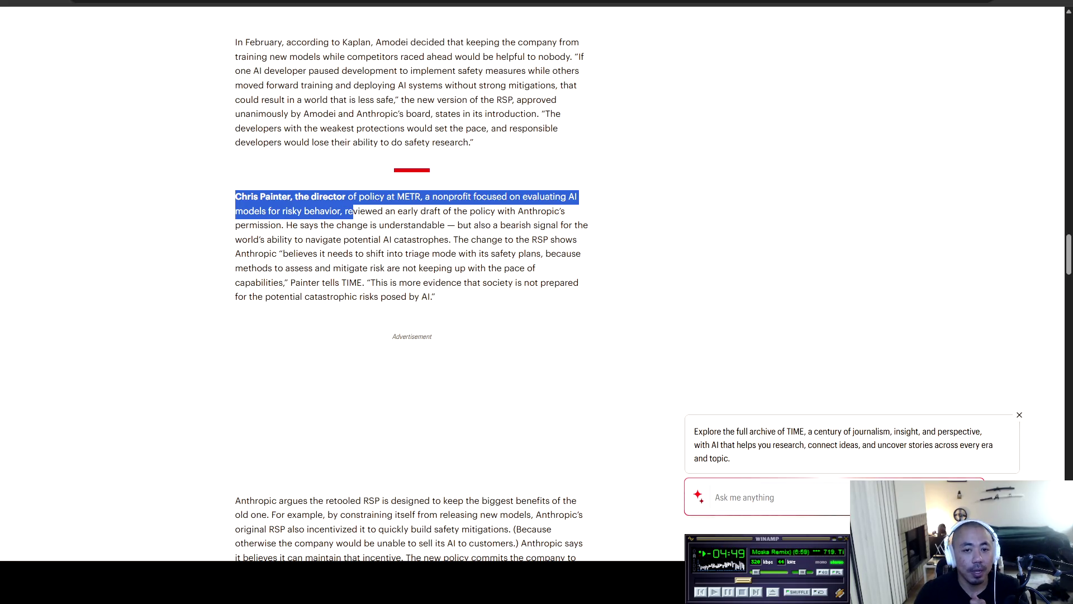
mouse_move(353, 211)
left_mouse_down()
mouse_move(565, 211)
mouse_move(538, 226)
mouse_move(242, 225)
mouse_move(589, 226)
mouse_move(288, 240)
mouse_move(577, 239)
mouse_move(265, 254)
mouse_move(531, 253)
mouse_move(503, 268)
mouse_move(268, 267)
mouse_move(537, 268)
mouse_move(282, 282)
mouse_move(573, 282)
mouse_move(241, 296)
mouse_move(435, 296)
left_mouse_up()
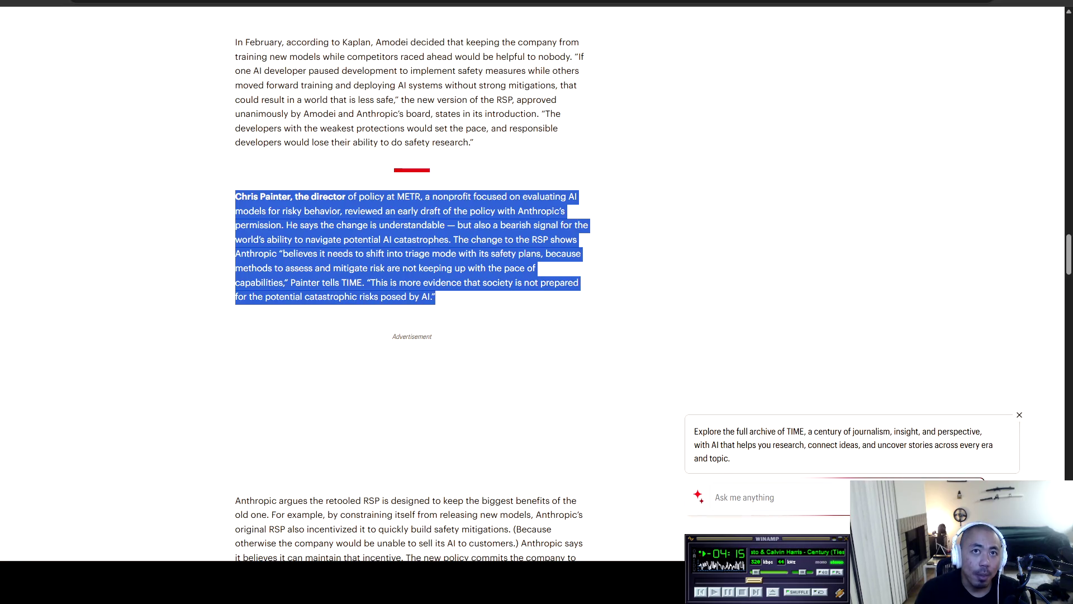
left_click(435, 296)
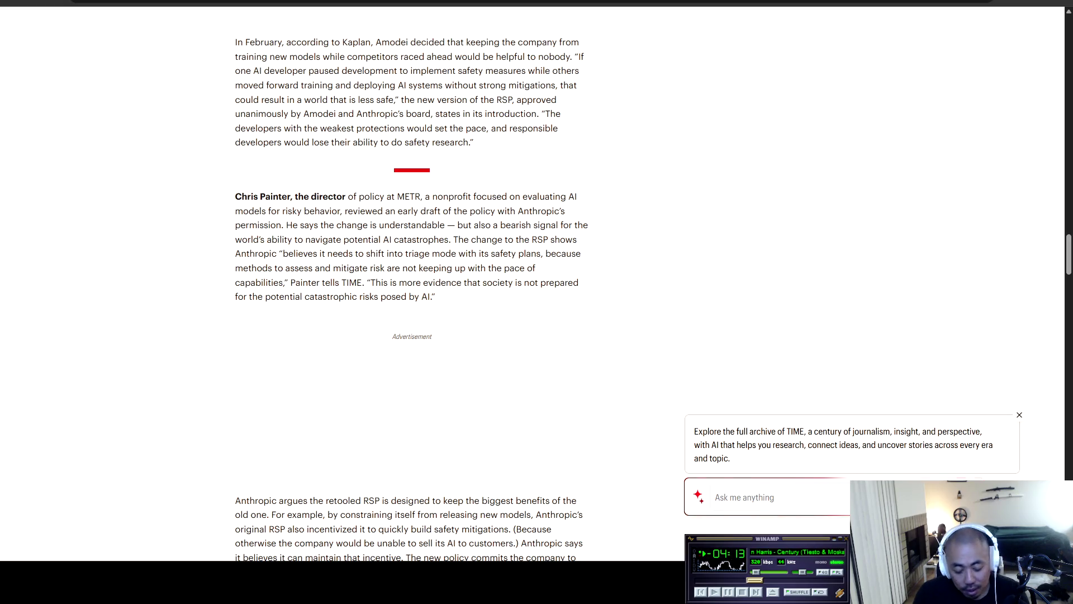
scroll(412, 302, "down", 4)
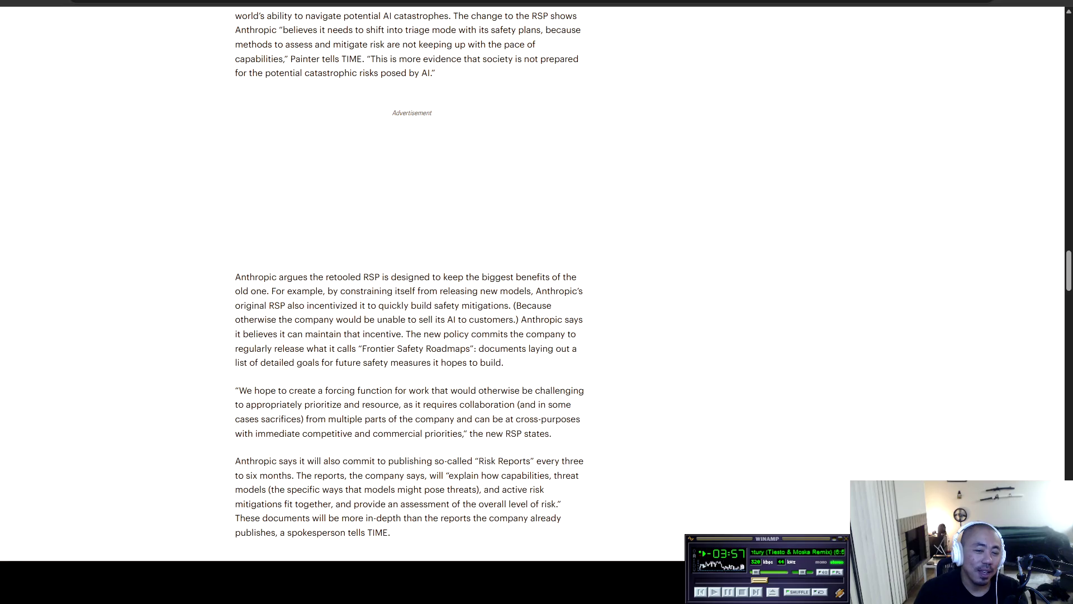
scroll(409, 275, "down", 2)
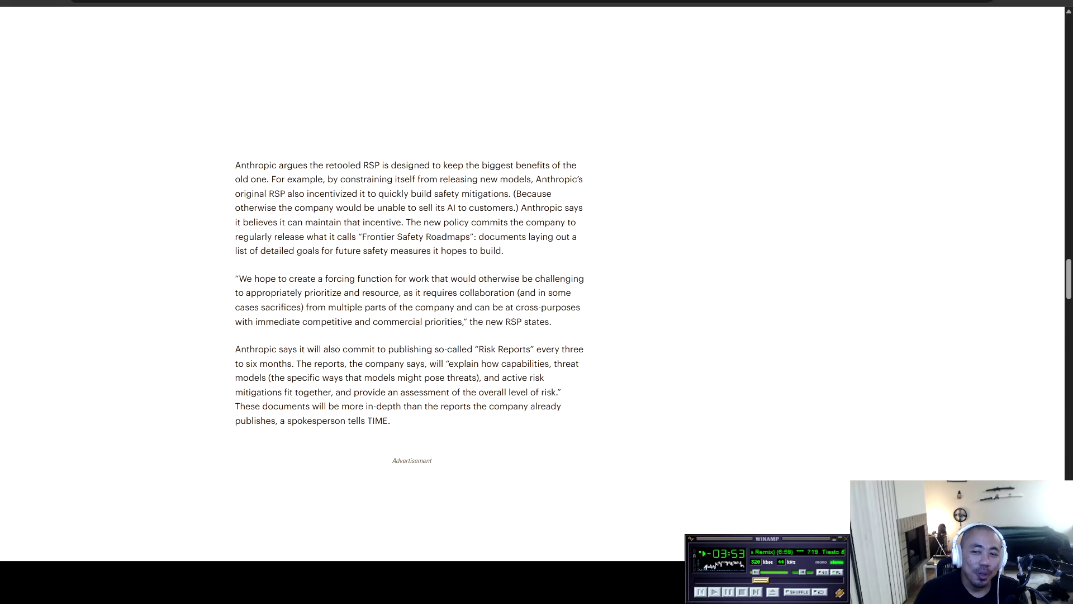
mouse_move(241, 165)
left_mouse_down()
mouse_move(553, 165)
mouse_move(566, 180)
mouse_move(271, 179)
mouse_move(583, 179)
mouse_move(270, 193)
mouse_move(511, 193)
mouse_move(355, 222)
mouse_move(353, 207)
mouse_move(550, 208)
mouse_move(282, 236)
mouse_move(240, 222)
mouse_move(552, 222)
mouse_move(278, 222)
mouse_move(261, 236)
mouse_move(569, 236)
mouse_move(235, 250)
mouse_move(272, 236)
mouse_move(332, 250)
mouse_move(501, 251)
mouse_move(245, 293)
mouse_move(265, 278)
mouse_move(584, 278)
mouse_move(256, 292)
mouse_move(413, 292)
left_mouse_up()
mouse_move(457, 293)
left_mouse_down()
mouse_move(517, 293)
mouse_move(245, 307)
mouse_move(580, 306)
mouse_move(246, 321)
mouse_move(552, 321)
left_mouse_up()
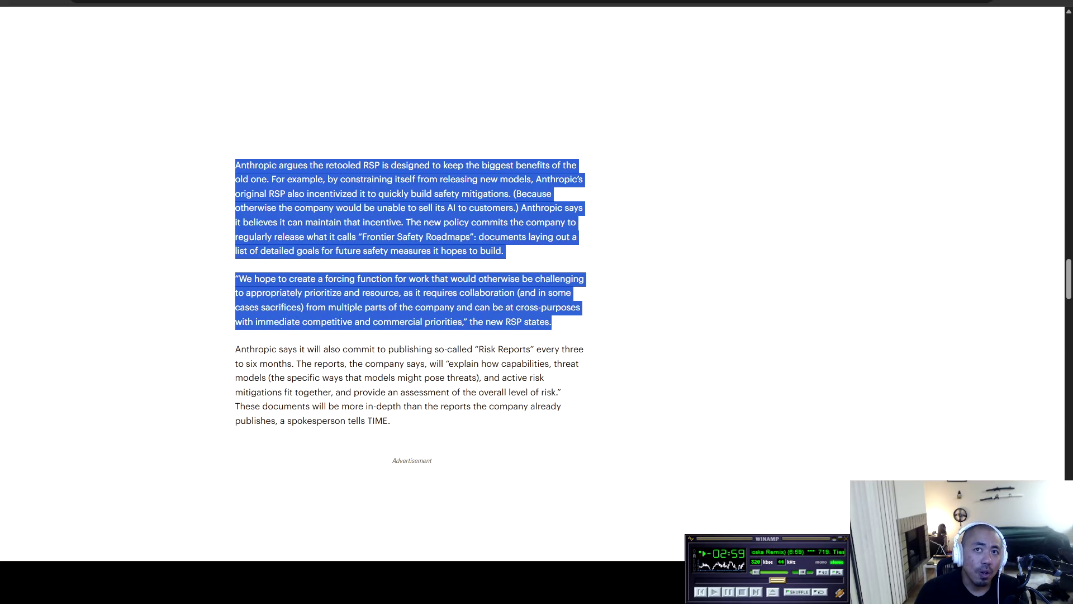
left_click(551, 321)
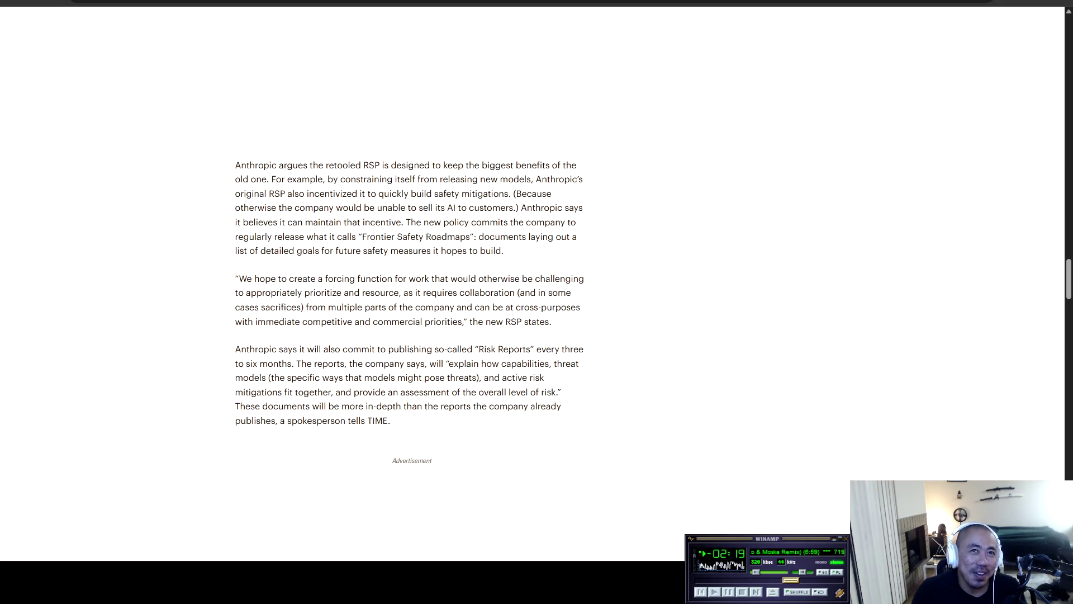
mouse_move(235, 279)
left_mouse_down()
mouse_move(485, 278)
mouse_move(497, 322)
mouse_move(523, 321)
mouse_move(273, 222)
left_mouse_up()
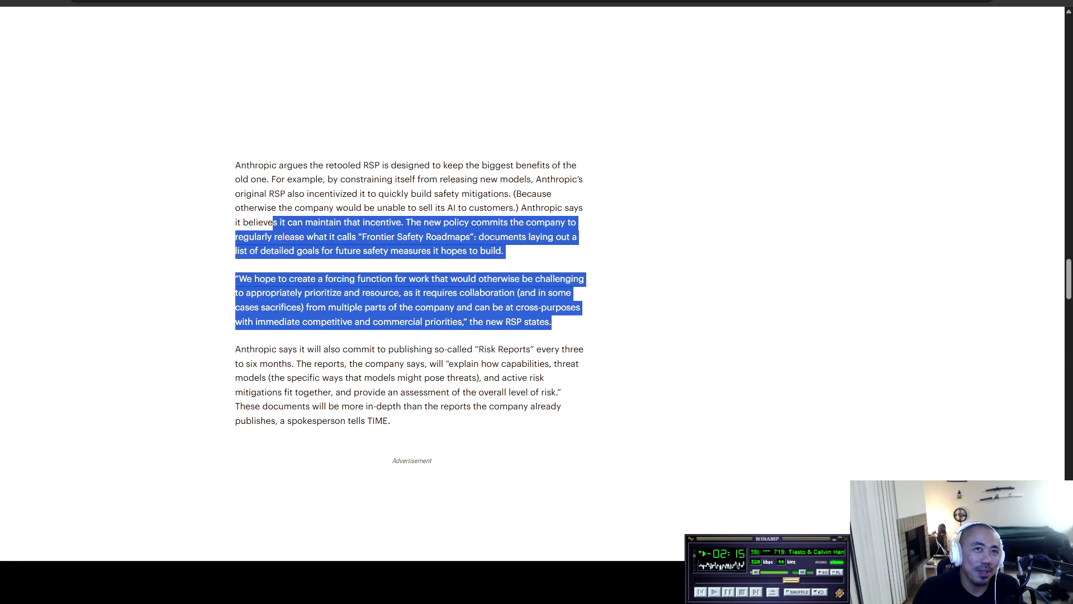
left_click(273, 222)
scroll(409, 283, "down", 2)
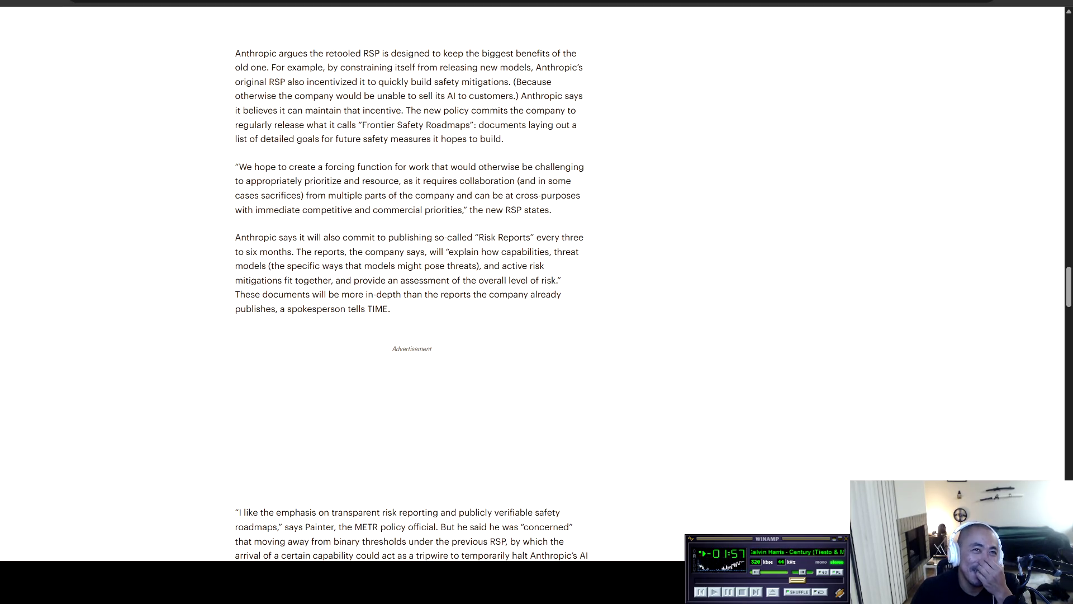
mouse_move(235, 237)
left_mouse_down()
mouse_move(555, 237)
mouse_move(301, 252)
mouse_move(550, 252)
mouse_move(273, 266)
mouse_move(480, 266)
mouse_move(546, 280)
mouse_move(329, 267)
mouse_move(261, 280)
mouse_move(562, 280)
mouse_move(240, 294)
mouse_move(552, 294)
mouse_move(278, 308)
mouse_move(360, 309)
left_mouse_up()
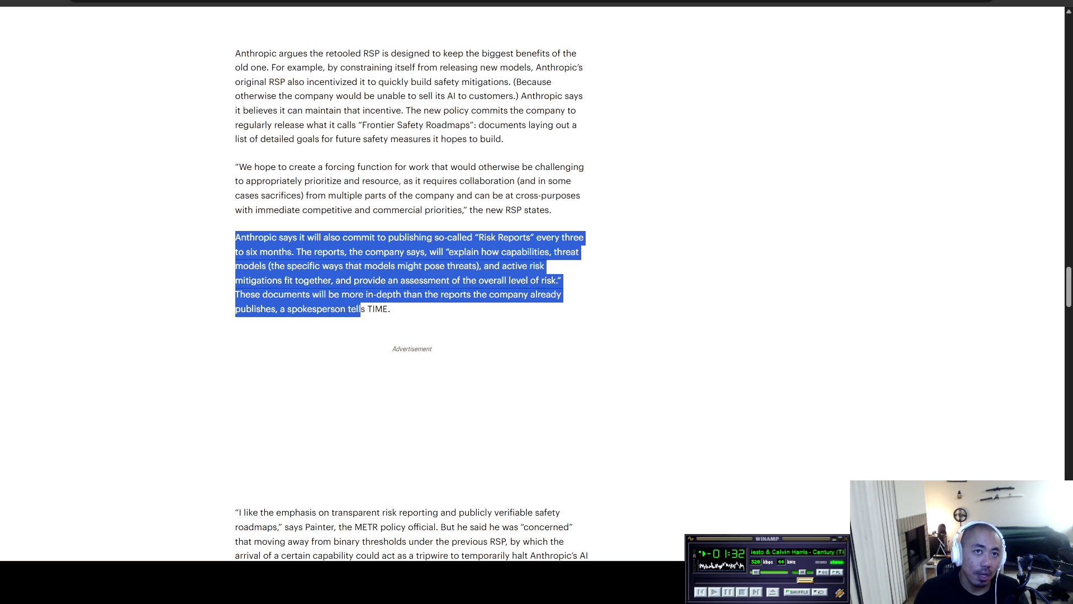
left_click(360, 308)
scroll(361, 309, "down", 6)
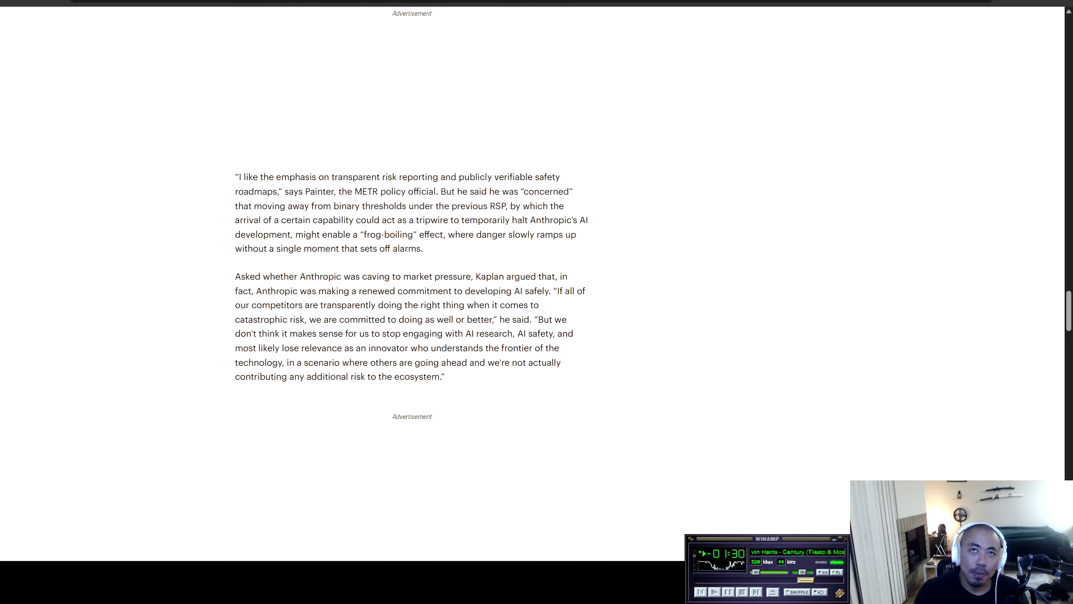
Highlight the METR official's quote, the frog-boiling concern and Kaplan's reply.
left_click_drag(235, 177, 295, 177)
left_click(295, 176)
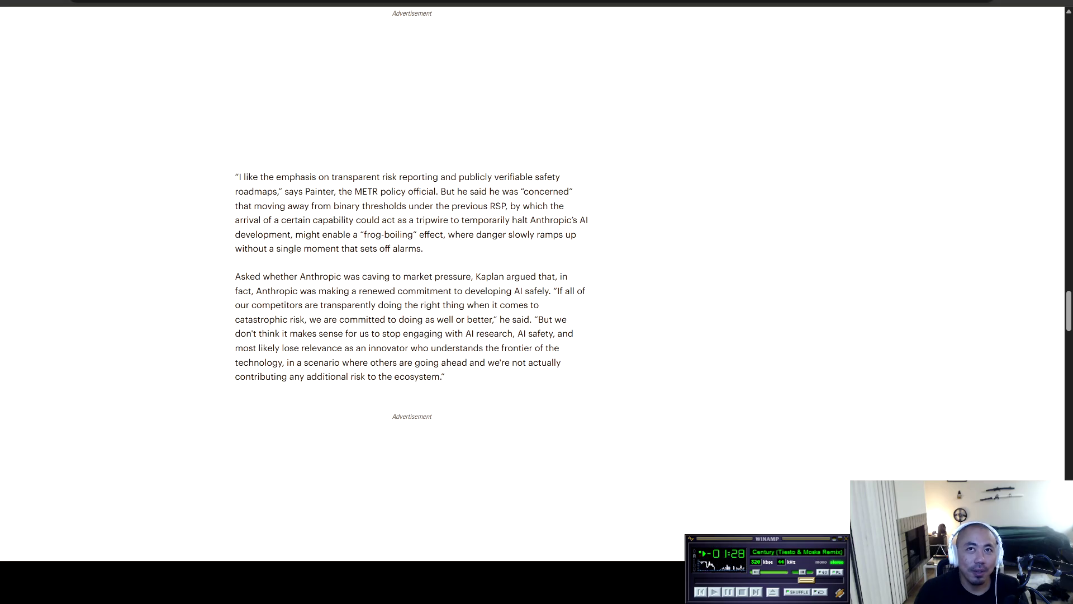
mouse_move(235, 235)
left_mouse_down()
mouse_move(295, 234)
mouse_move(417, 291)
left_mouse_up()
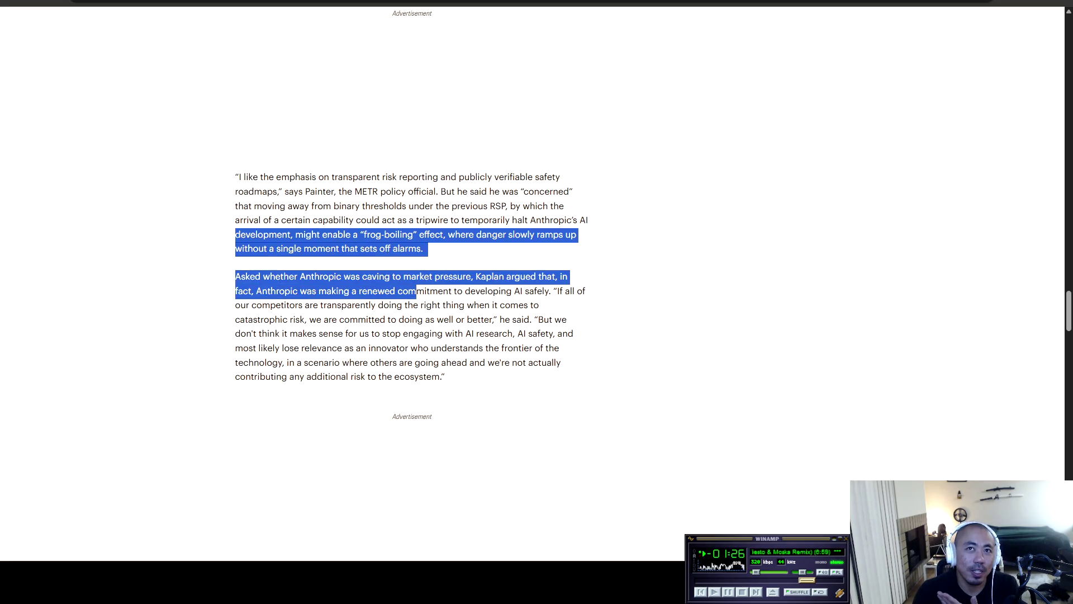
left_click(416, 291)
scroll(412, 279, "down", 1)
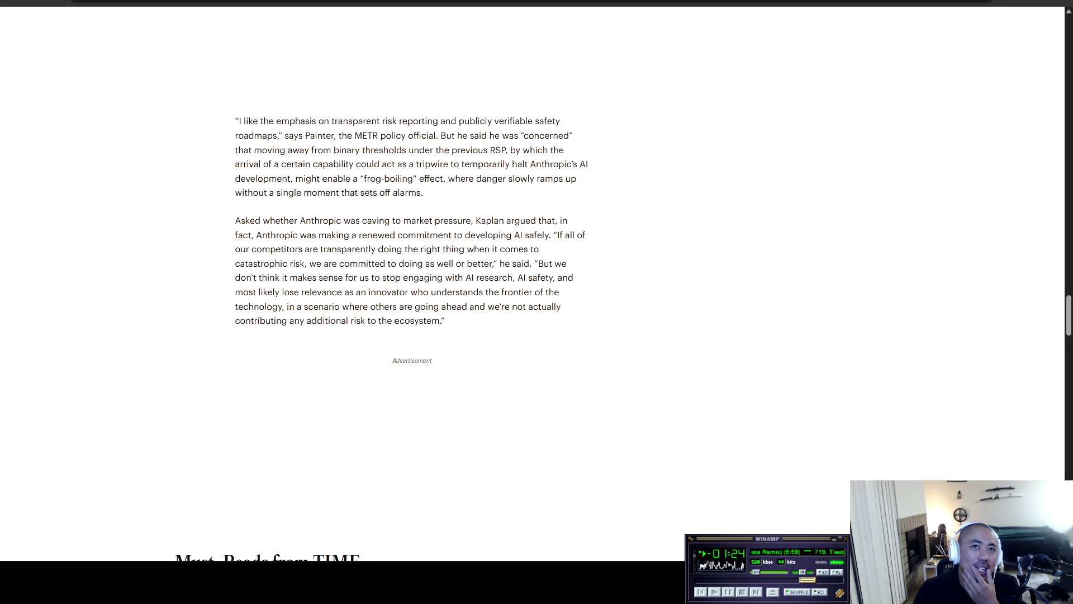
Highlight Kaplan's quote about not stopping AI research, then go to the Google 'techcrunch' results.
mouse_move(529, 263)
left_mouse_down()
mouse_move(555, 263)
mouse_move(278, 278)
mouse_move(558, 277)
mouse_move(256, 292)
mouse_move(554, 292)
mouse_move(287, 306)
mouse_move(562, 306)
mouse_move(250, 320)
mouse_move(445, 320)
left_mouse_up()
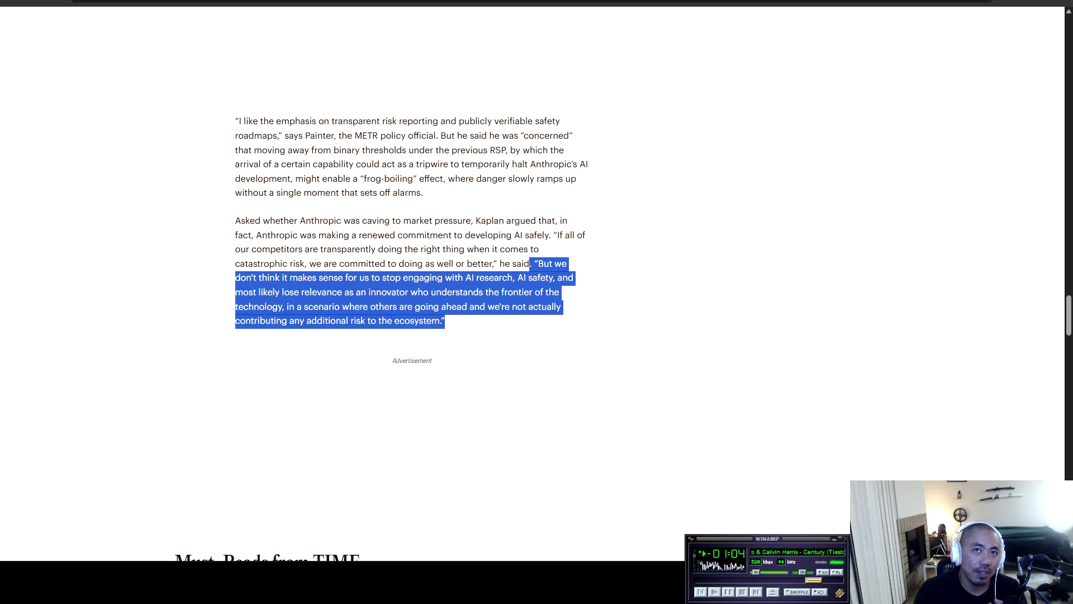
left_click(445, 320)
scroll(537, 279, "down", 4)
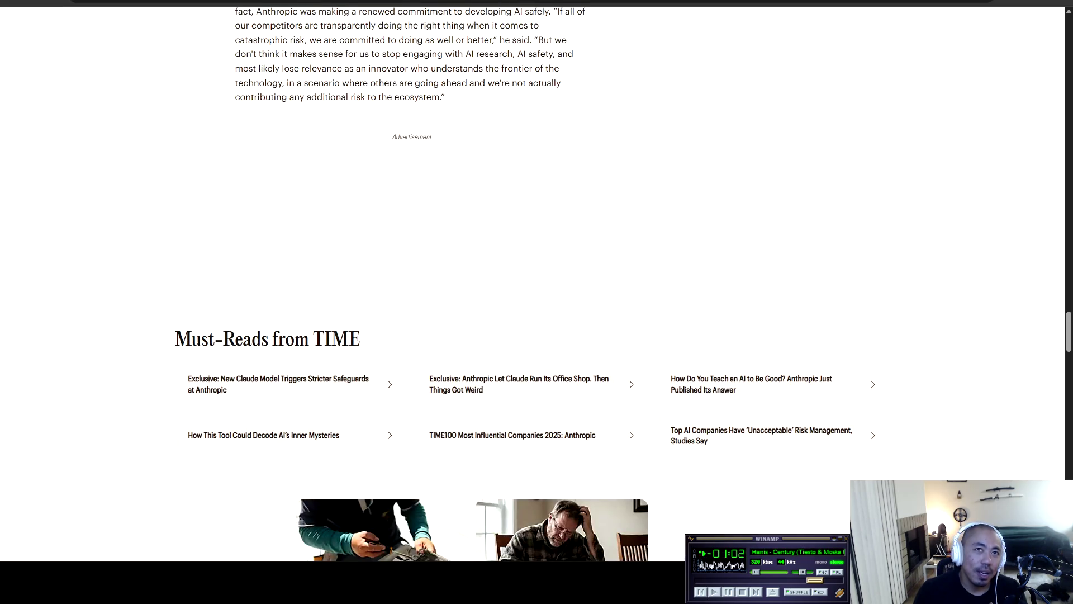
scroll(527, 268, "down", 3)
scroll(527, 268, "up", 9)
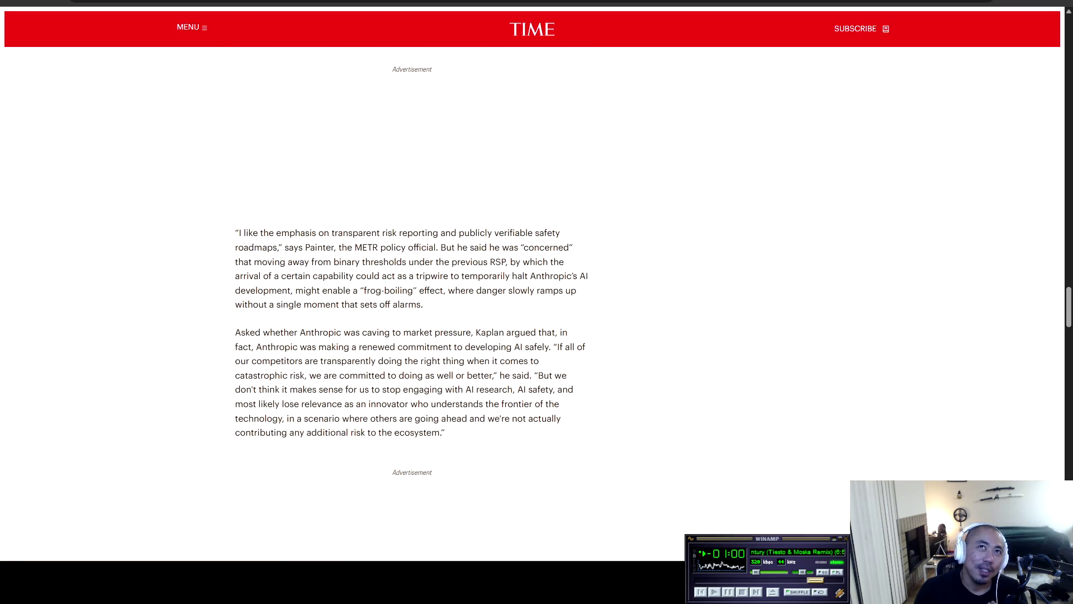
left_click(167, 3)
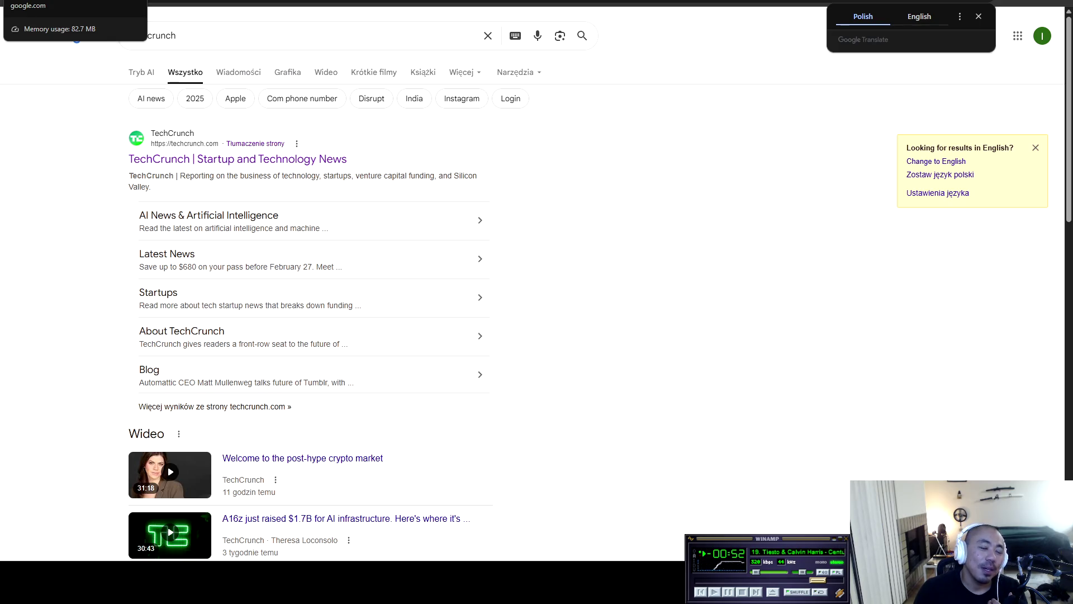
Switch to the tab with TechCrunch's 'Intrinsic joins Google' article.
left_click(45, 3)
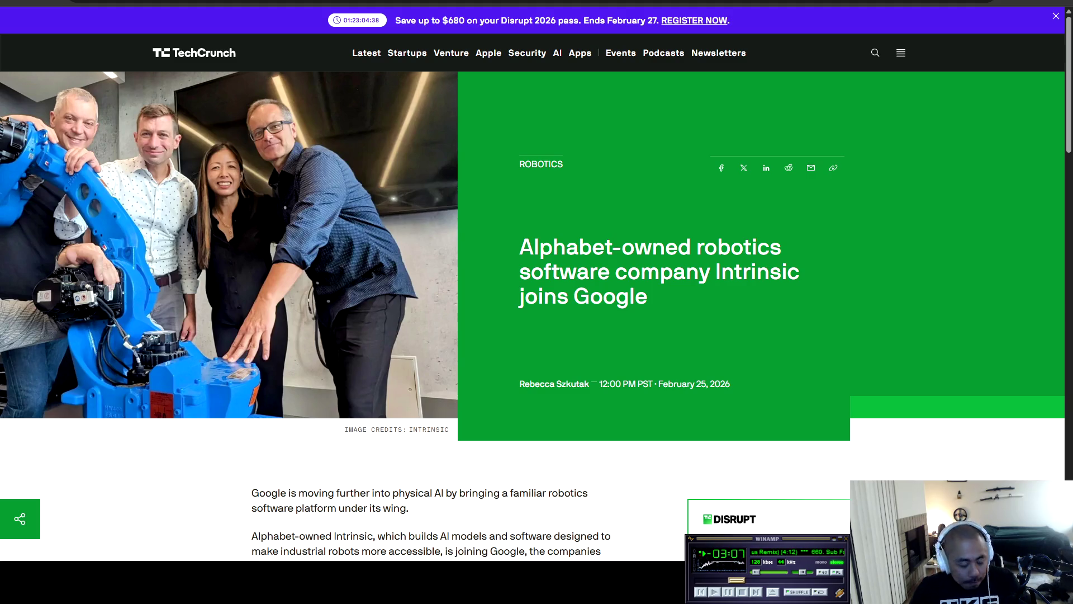
Scroll into the Intrinsic article, highlighting the sentence about Google DeepMind and Gemini.
scroll(537, 302, "down", 3)
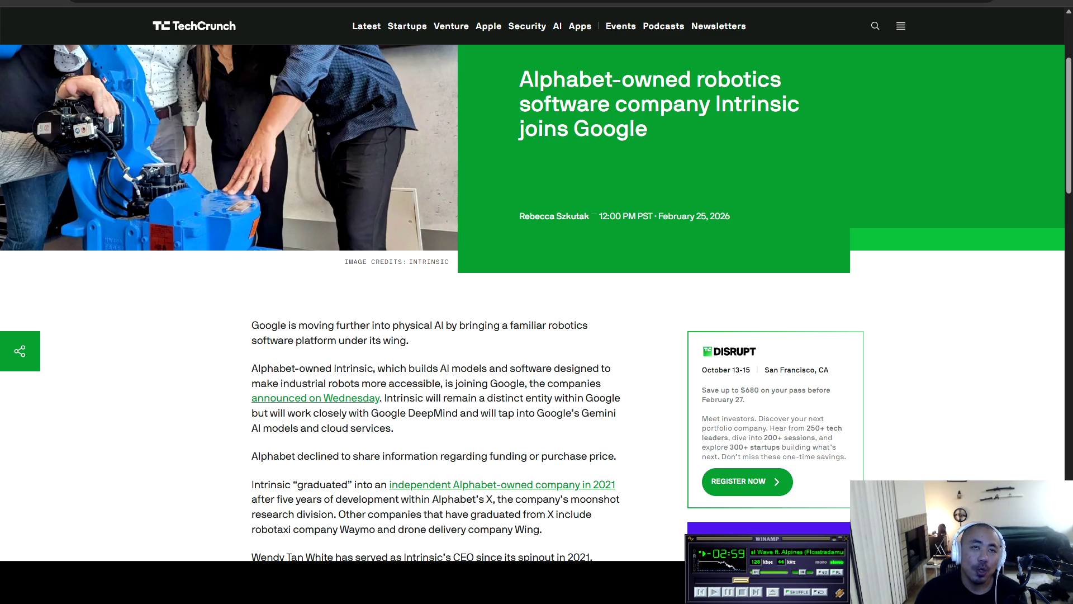
scroll(537, 302, "down", 2)
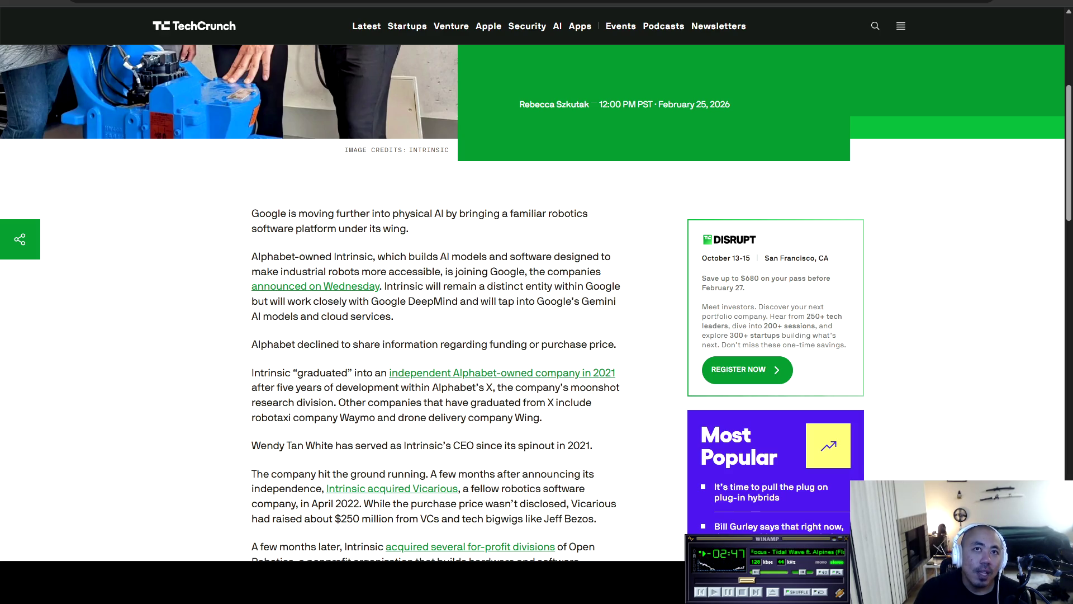
mouse_move(287, 301)
left_mouse_down()
mouse_move(376, 286)
mouse_move(480, 301)
mouse_move(394, 315)
left_mouse_up()
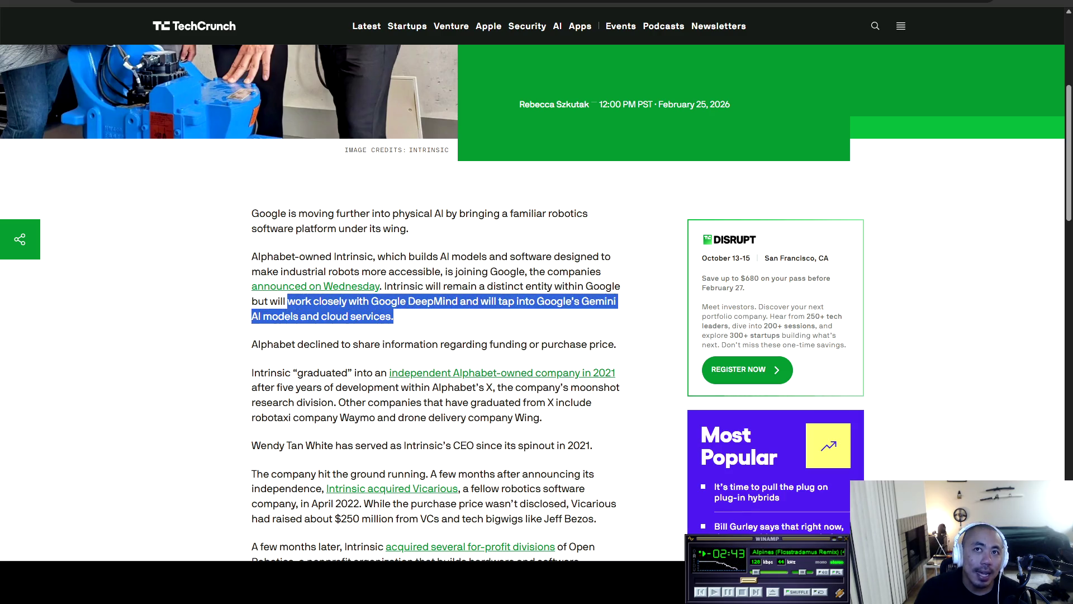
left_click(394, 316)
scroll(536, 302, "down", 2)
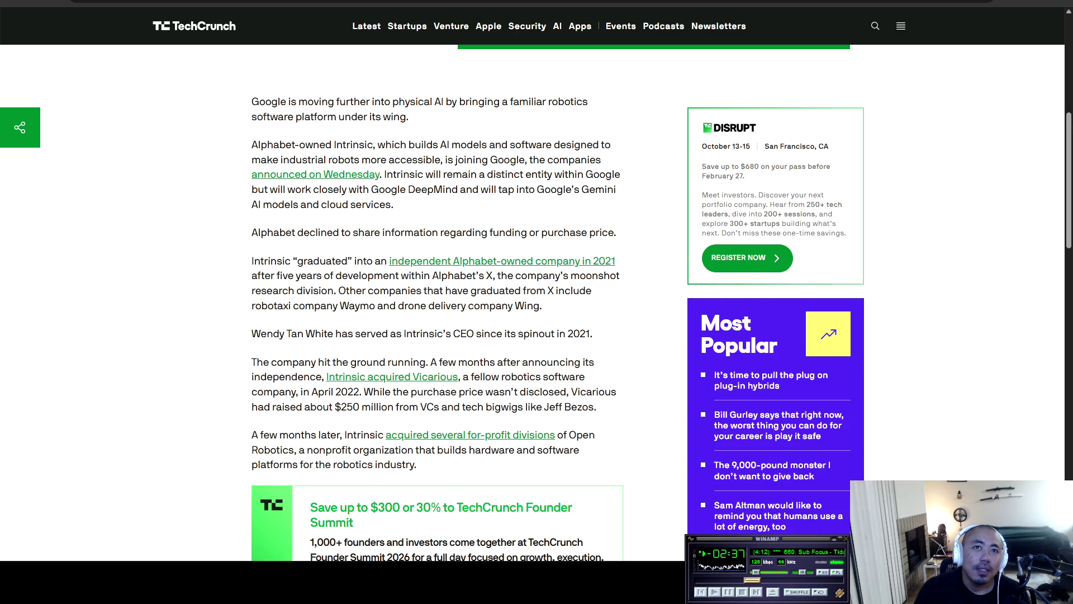
scroll(535, 302, "down", 2)
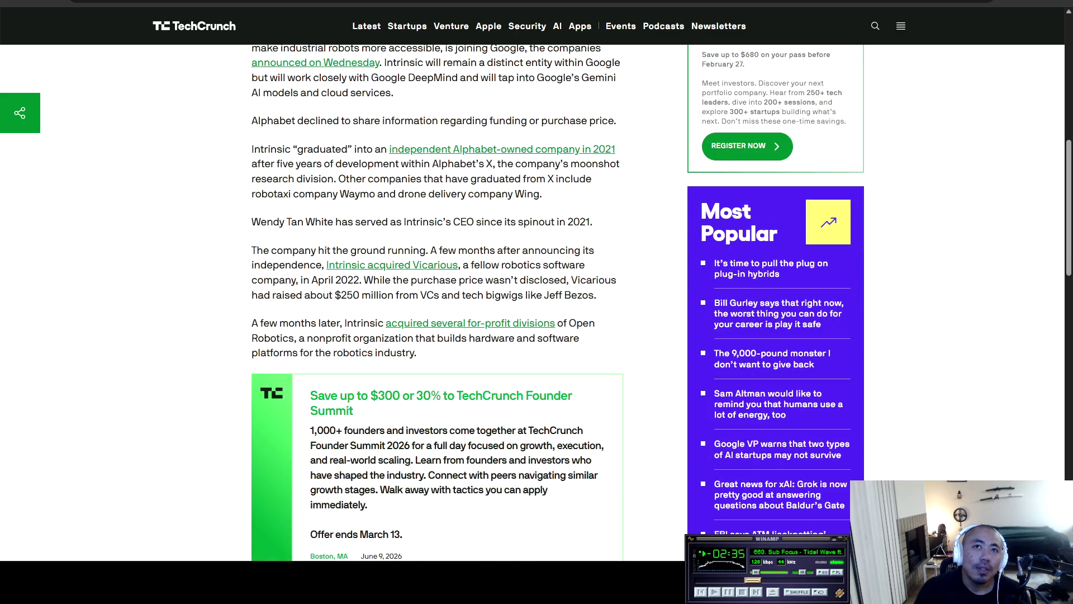
Read on past the Vicarious funding sentence to the closing physical AI paragraphs and topic tags.
left_click_drag(335, 295, 596, 295)
left_click(596, 295)
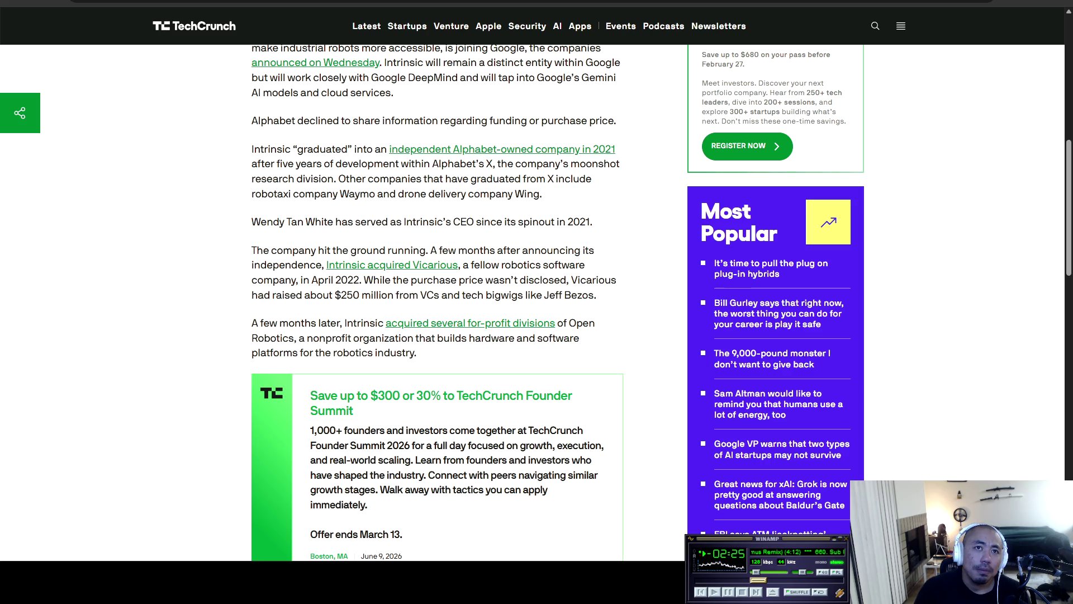
scroll(437, 302, "down", 8)
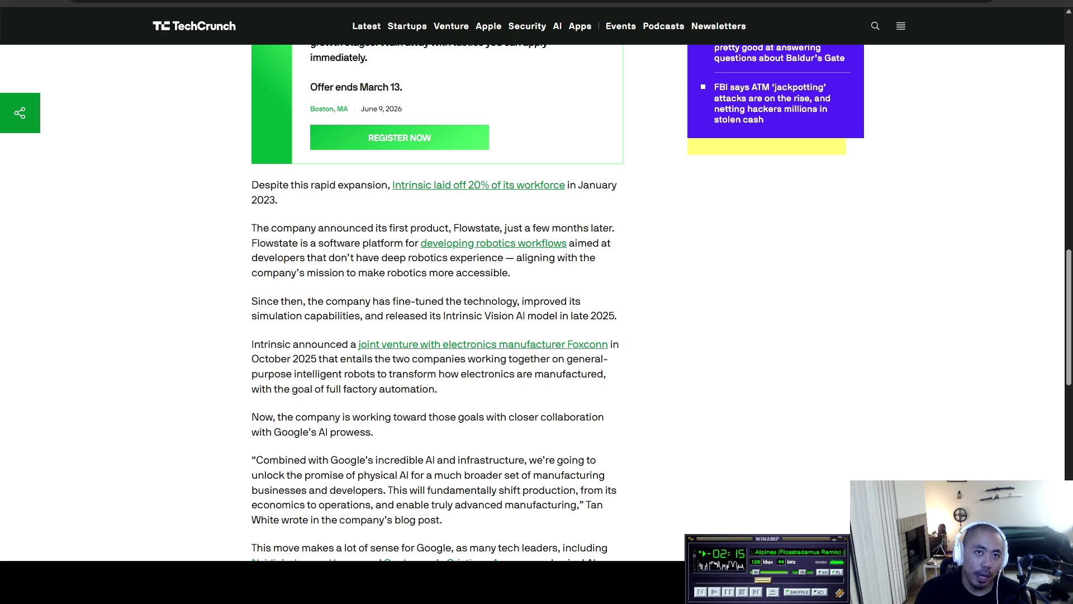
scroll(436, 302, "down", 2)
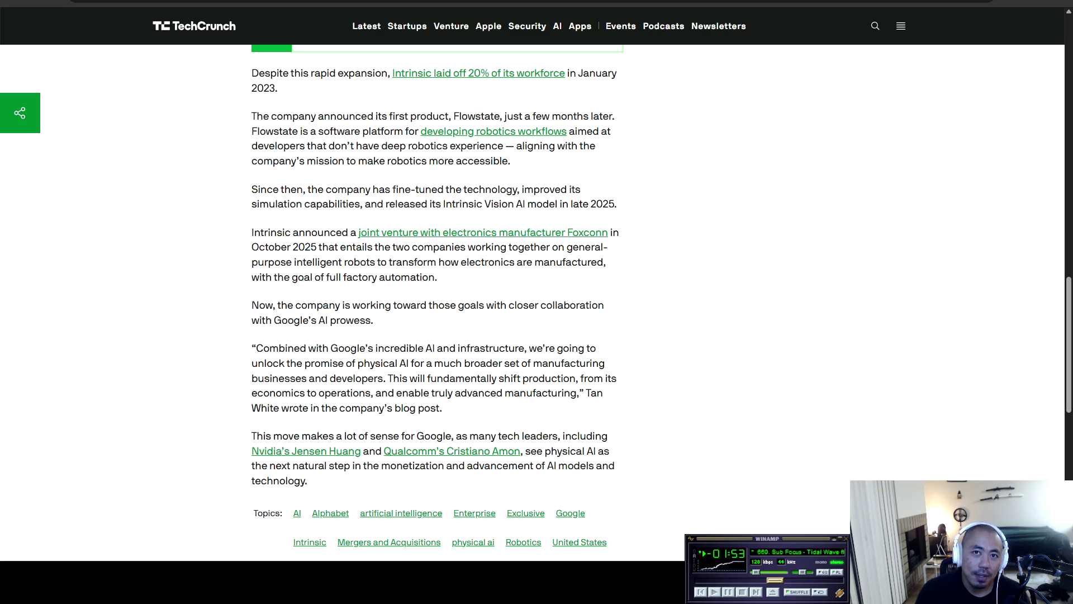
left_click_drag(585, 513, 258, 203)
left_click(257, 204)
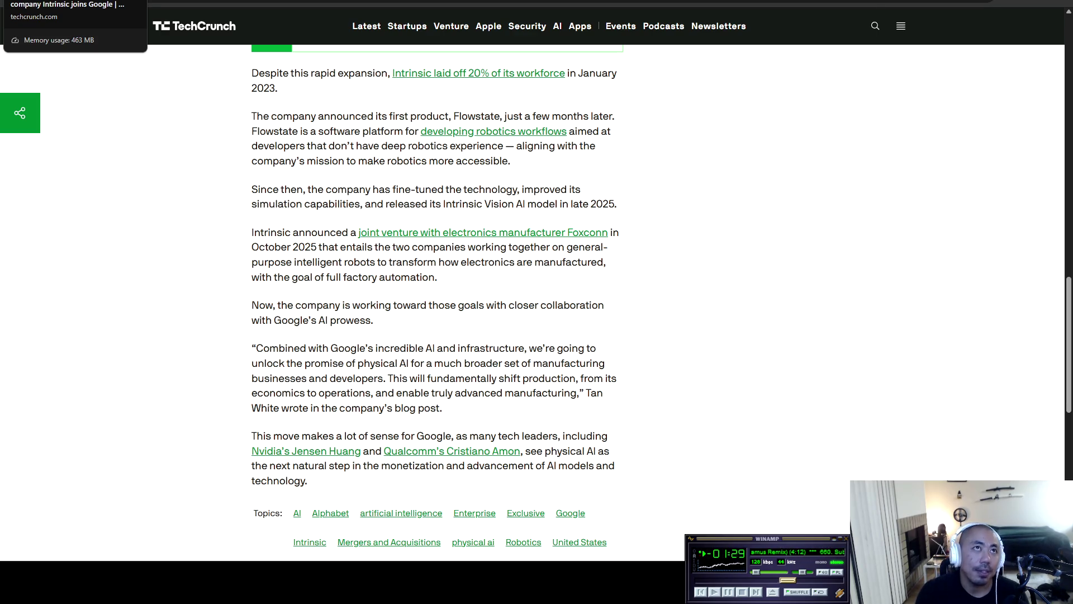
key("ctrl+Tab")
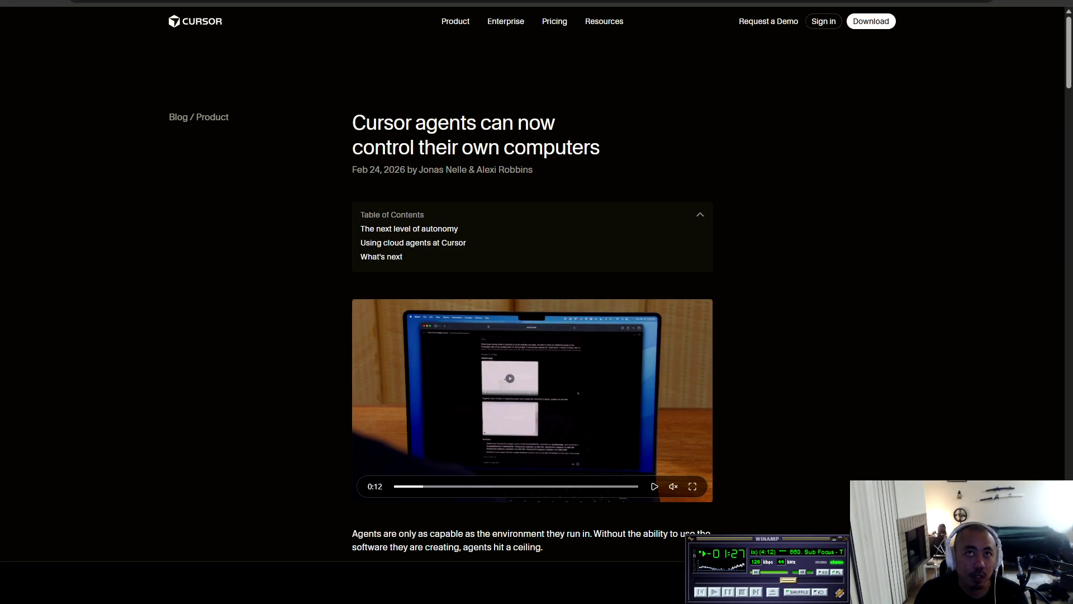
On Cursor's blog post about agents using their own computers, play the embedded demo video full screen.
mouse_move(352, 123)
left_mouse_down()
mouse_move(556, 123)
mouse_move(488, 147)
mouse_move(600, 147)
mouse_move(534, 171)
left_mouse_up()
left_click(533, 171)
scroll(533, 170, "down", 4)
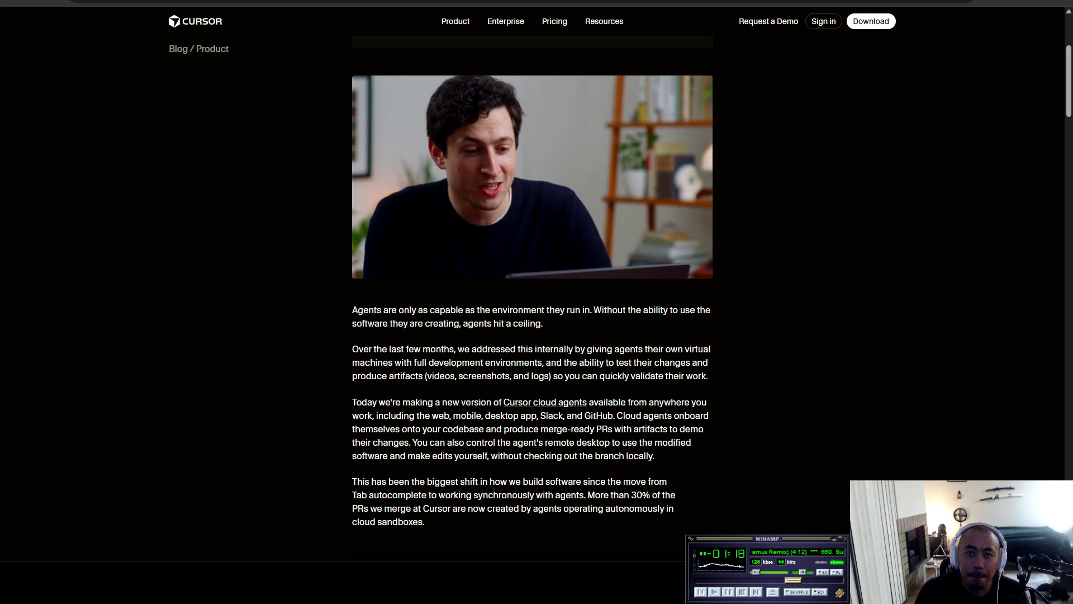
key("f")
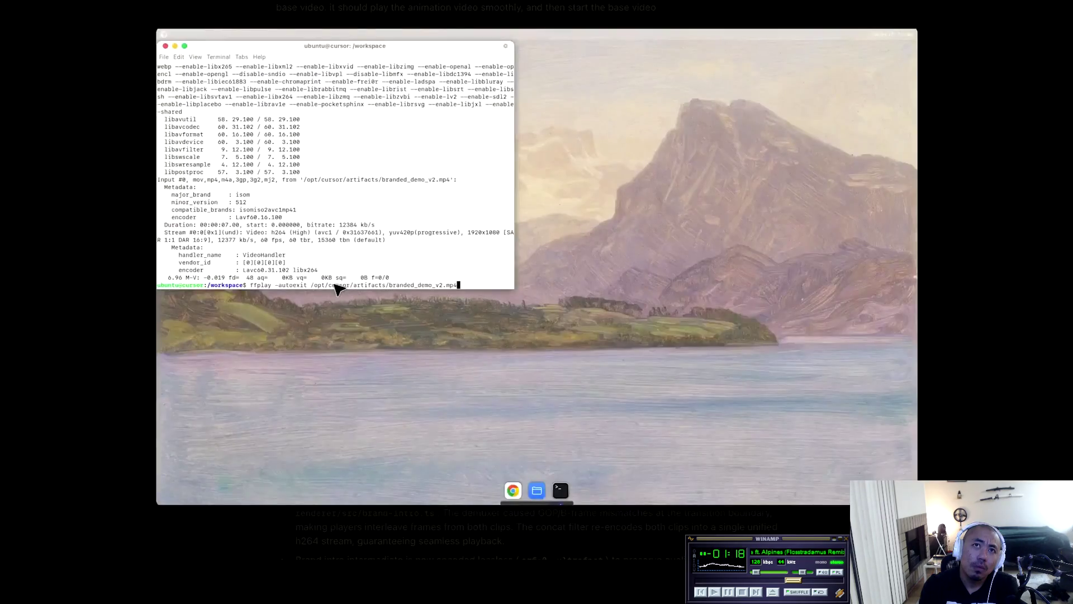
key("Return")
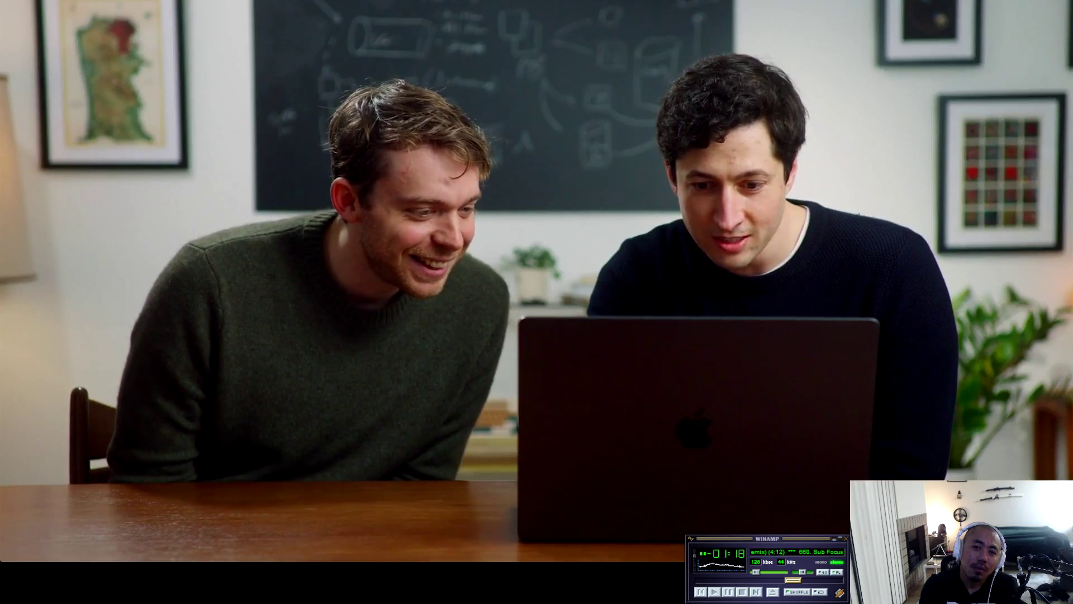
Let the demo video finish, exit full screen, and switch to the Cursor editor window.
key("Return")
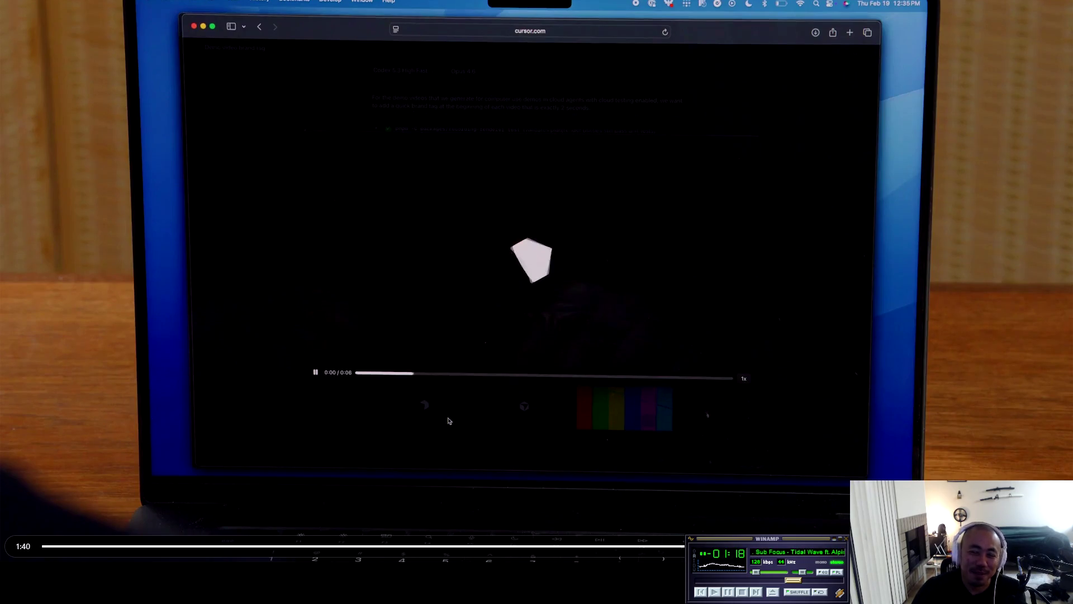
key("Escape")
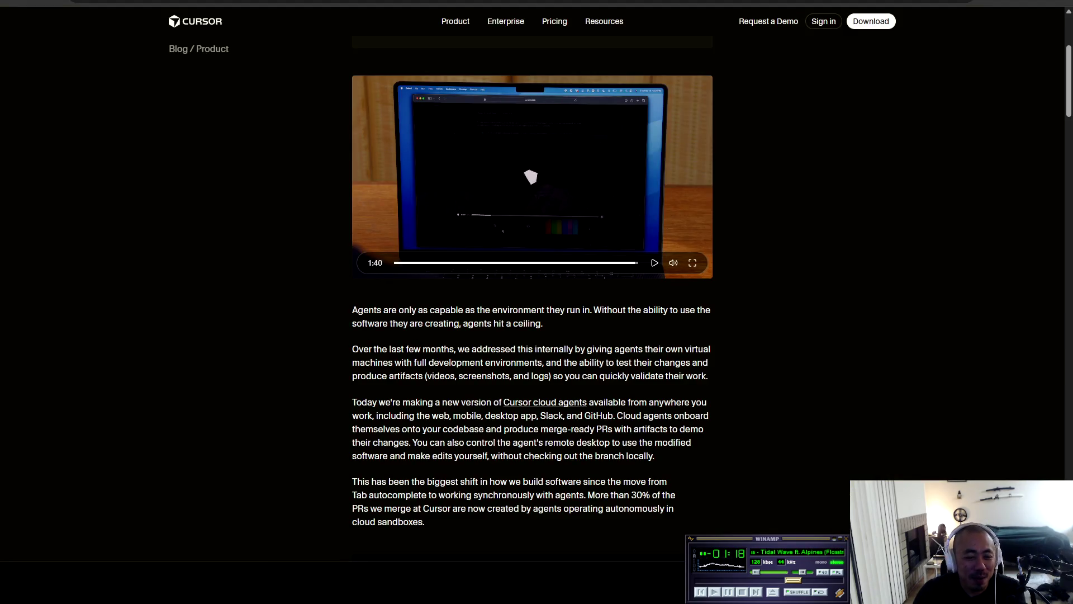
key("alt+Tab")
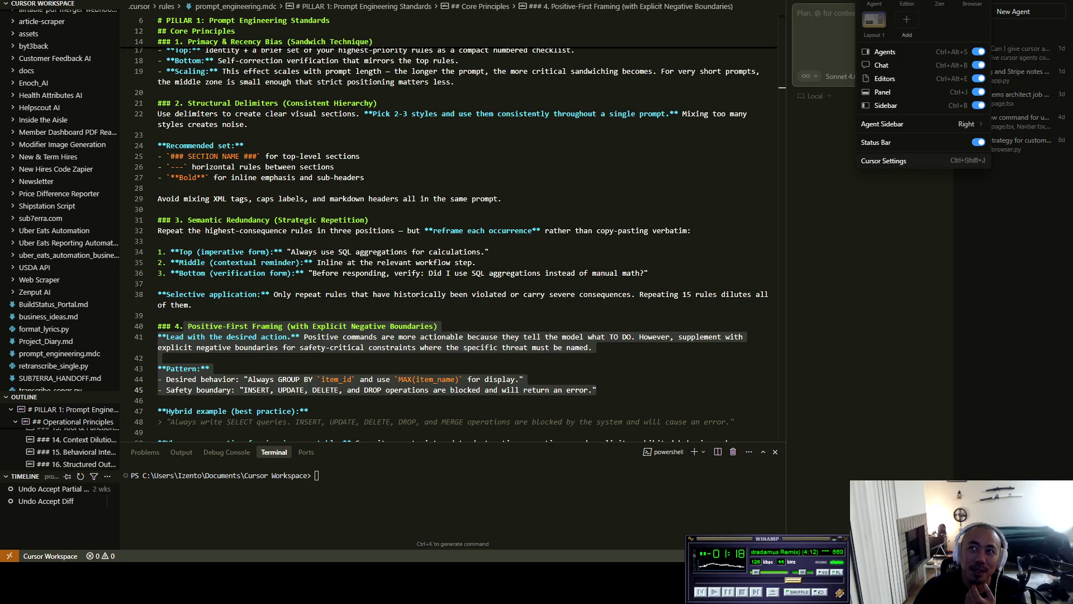
Open Cursor Settings with Ctrl+Shift+J, then the editor settings showing Commonly Used options.
key("ctrl+shift+j")
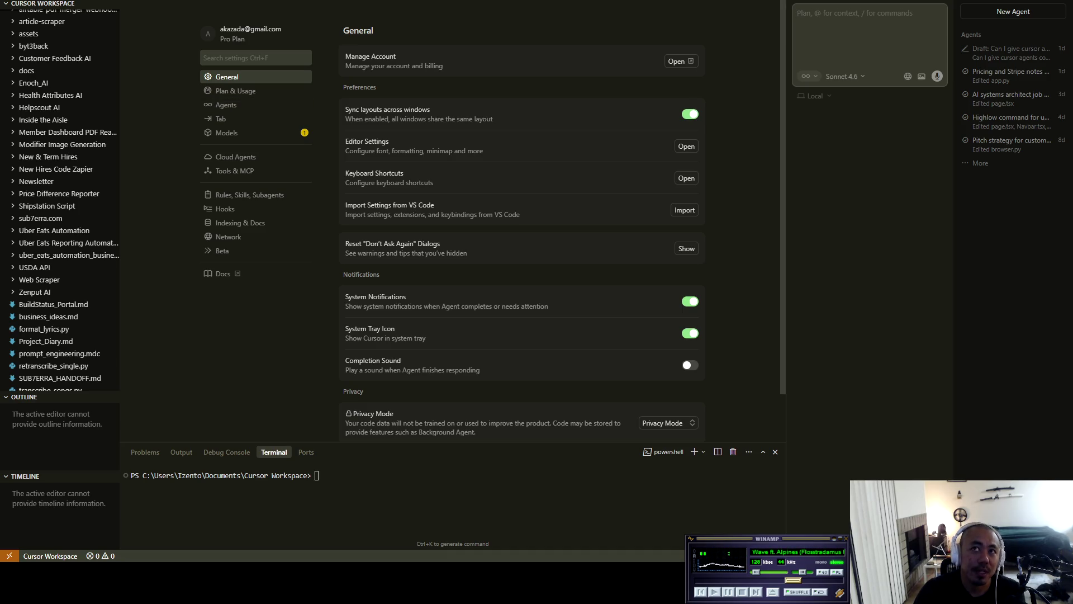
key("ctrl+comma")
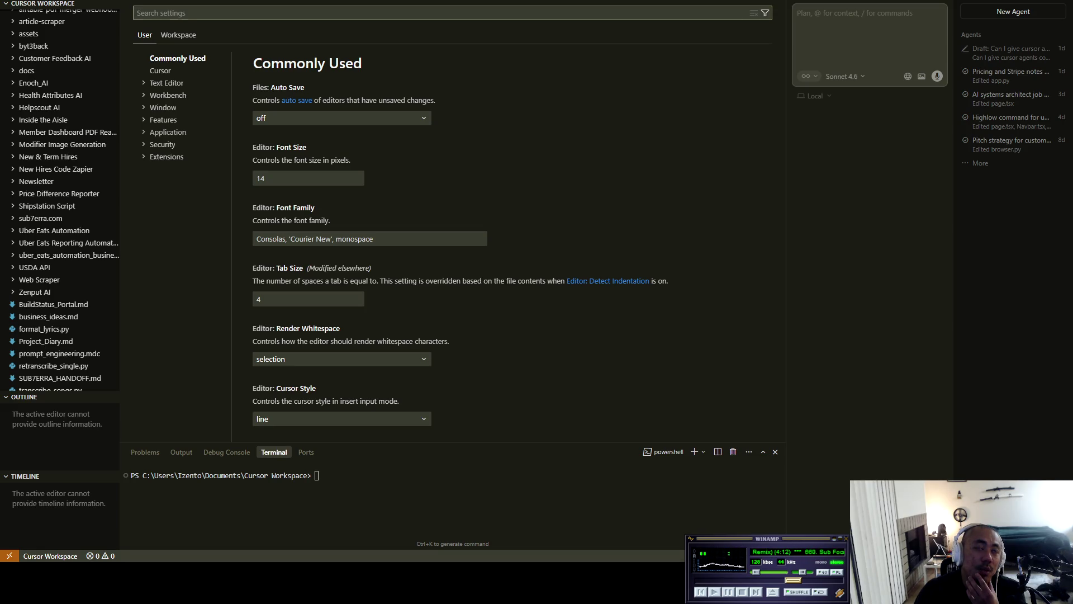
Under Application > Update, change the update Mode dropdown to manual.
left_click(170, 132)
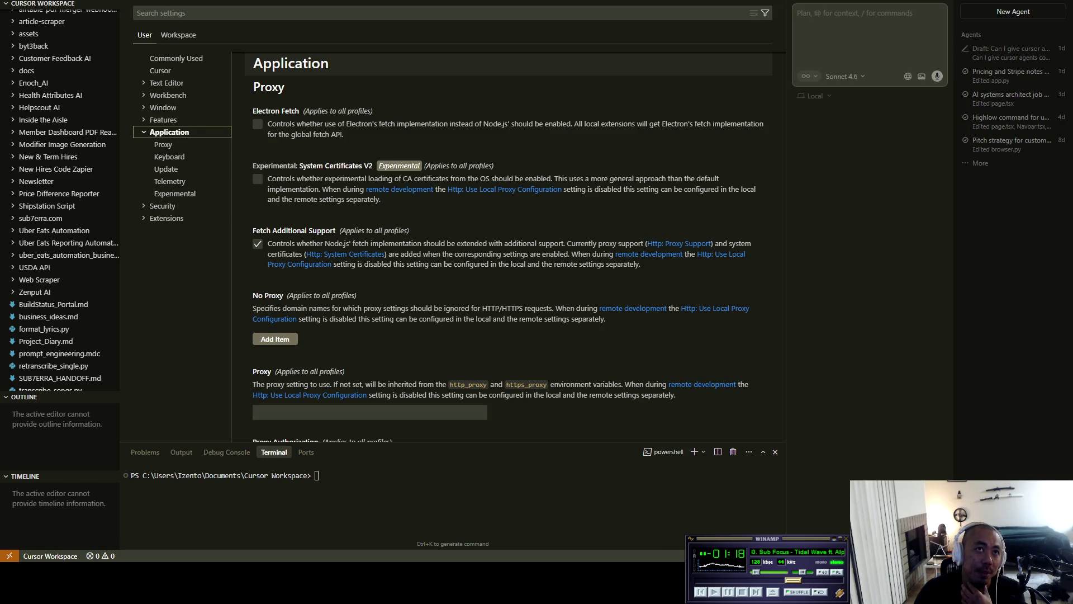
key("Down")
key("Down")
key("Down")
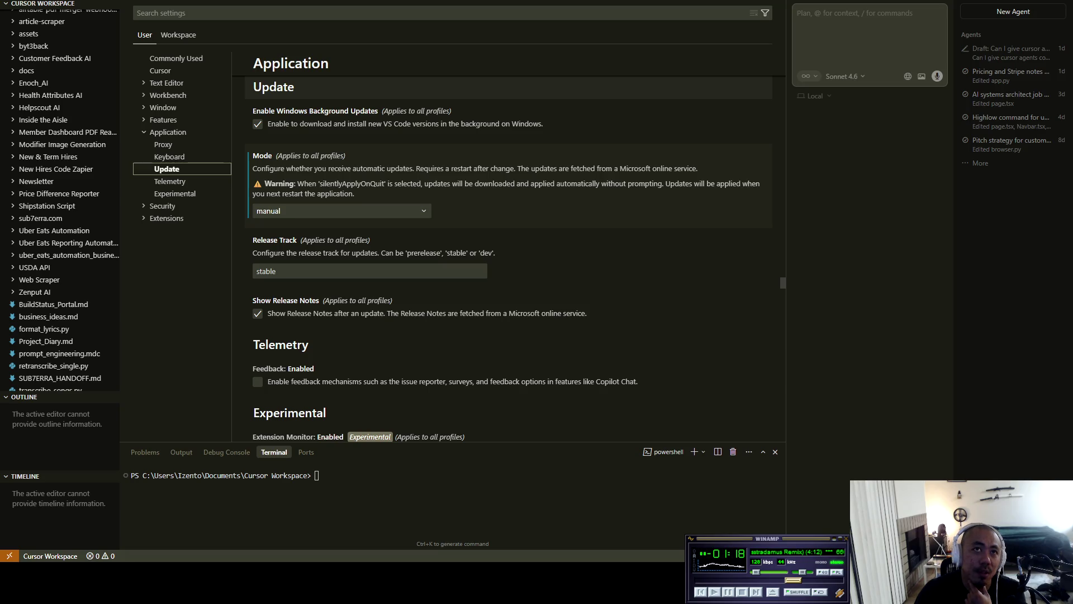
left_click(363, 211)
key("Down")
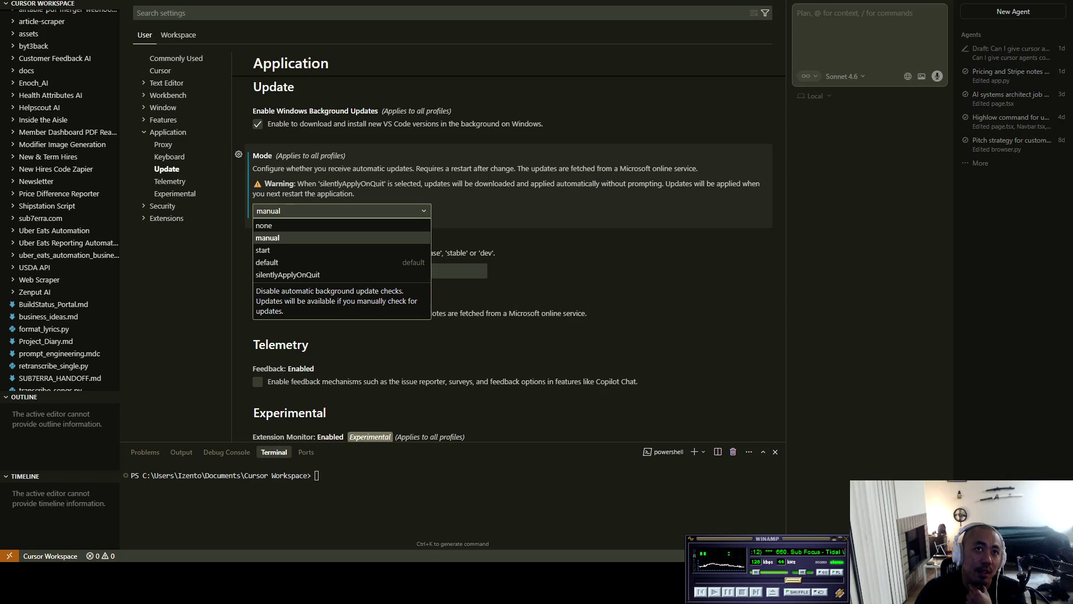
key("Down")
key("Down")
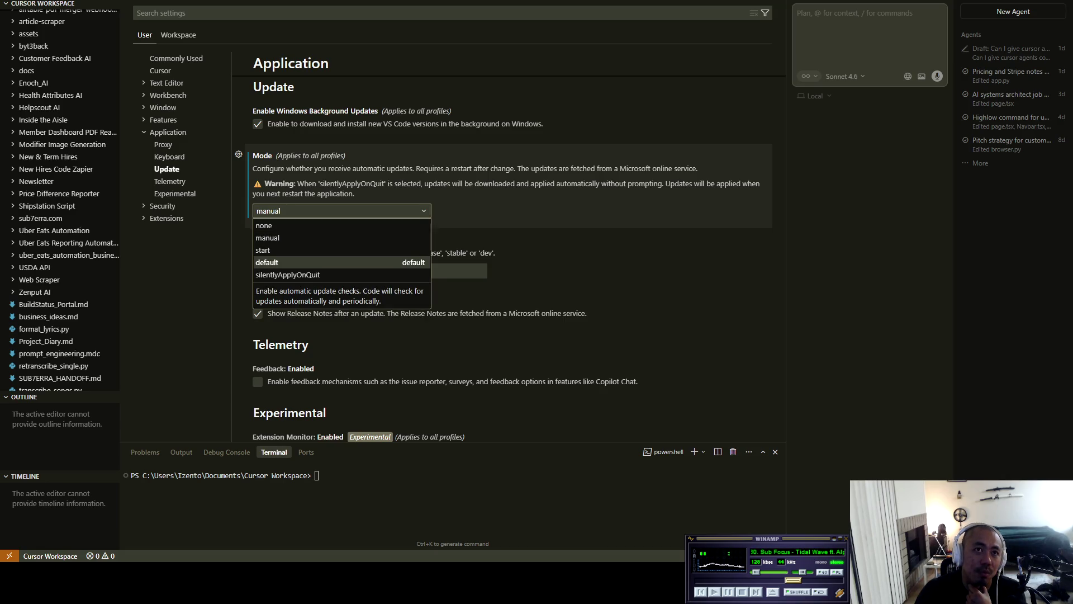
key("Up")
key("Down")
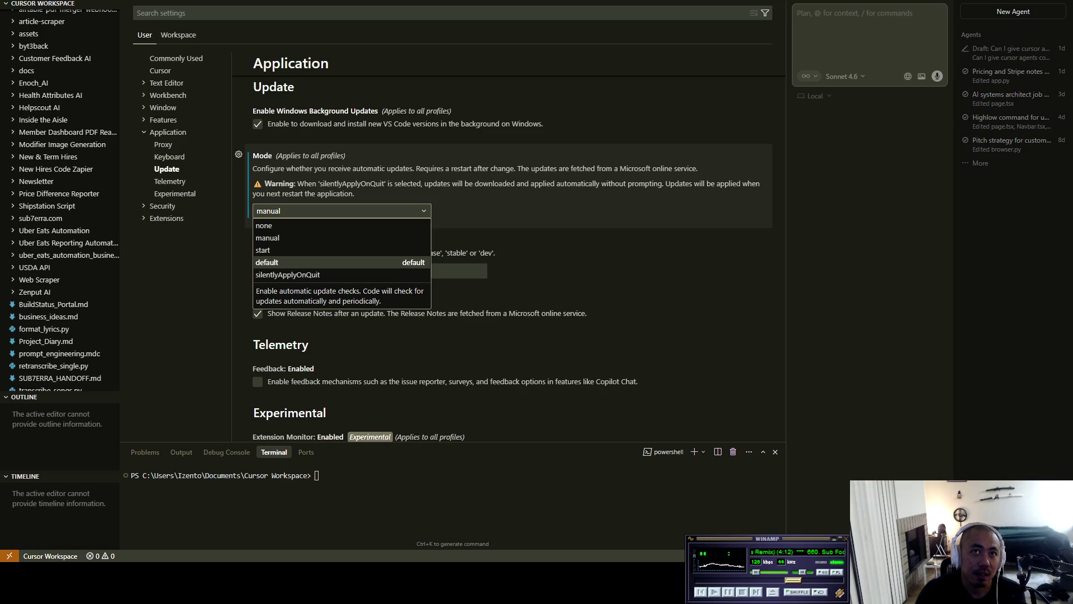
key("Up")
key("Up")
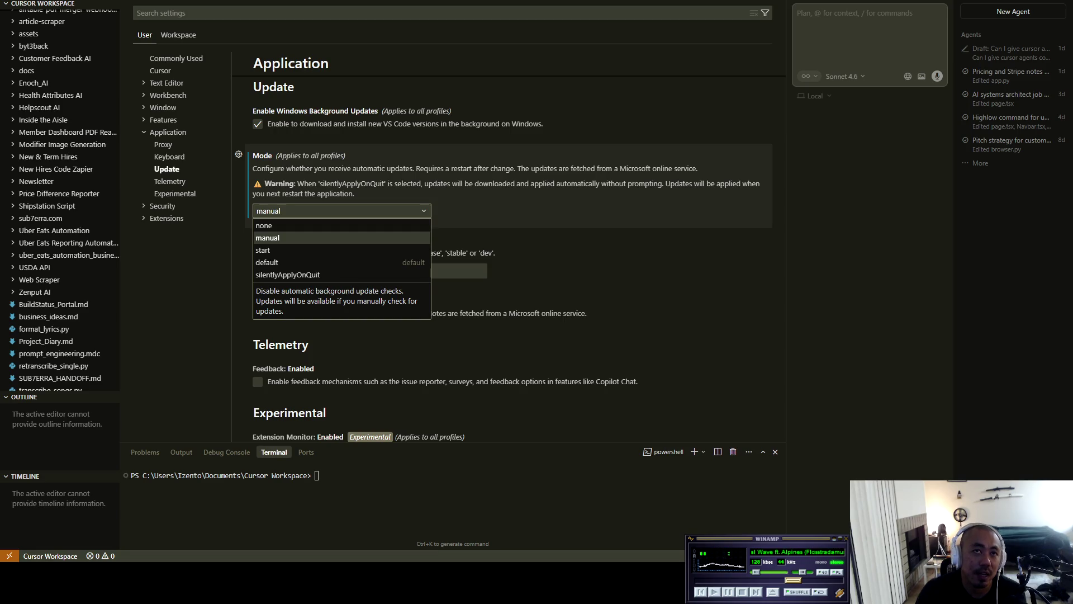
key("Escape")
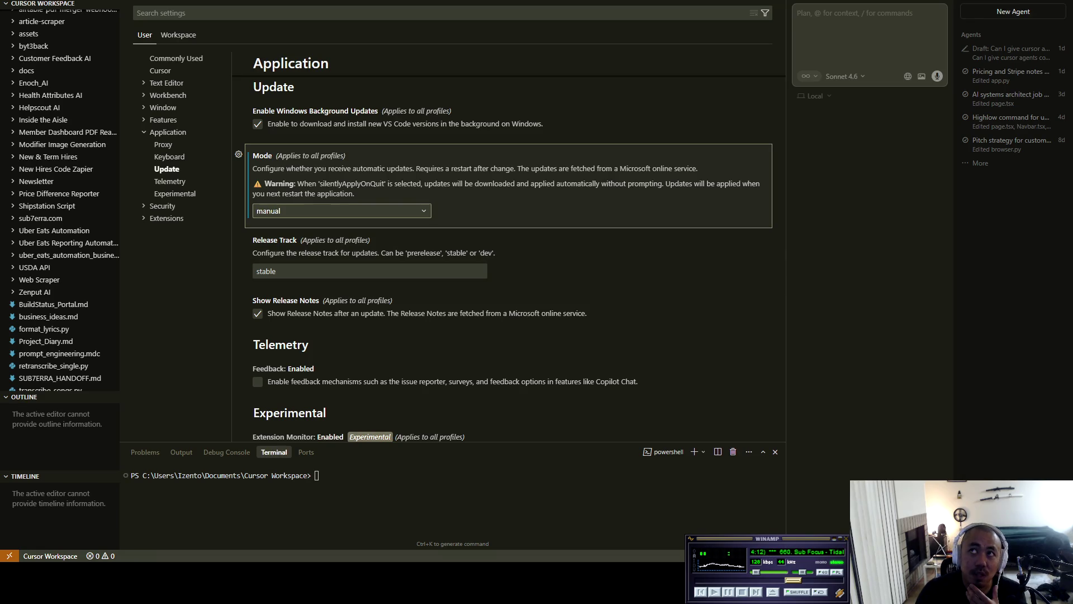
left_click(928, 2)
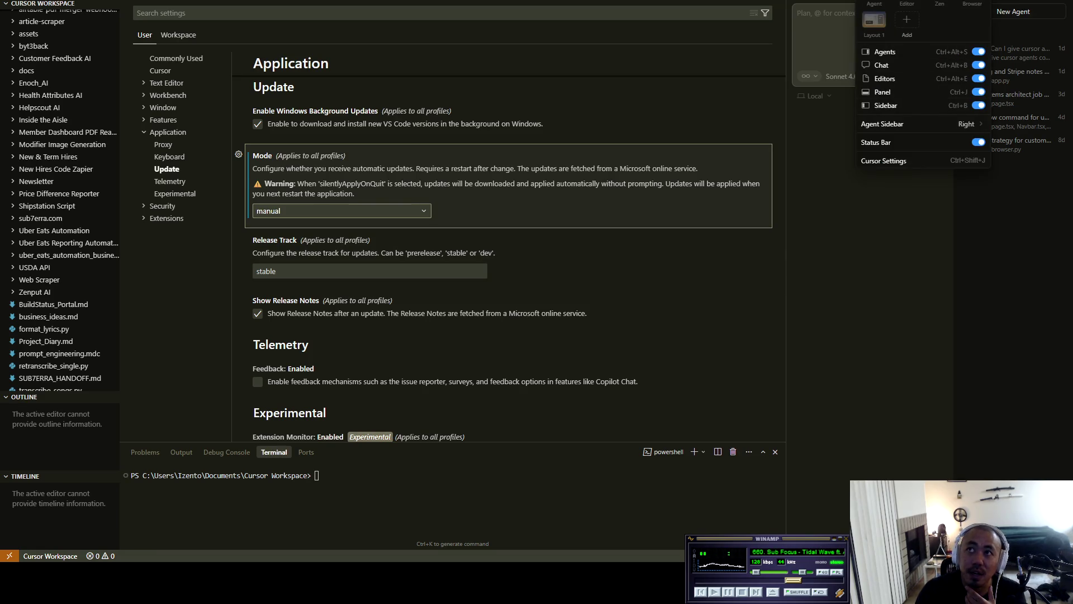
key("Escape")
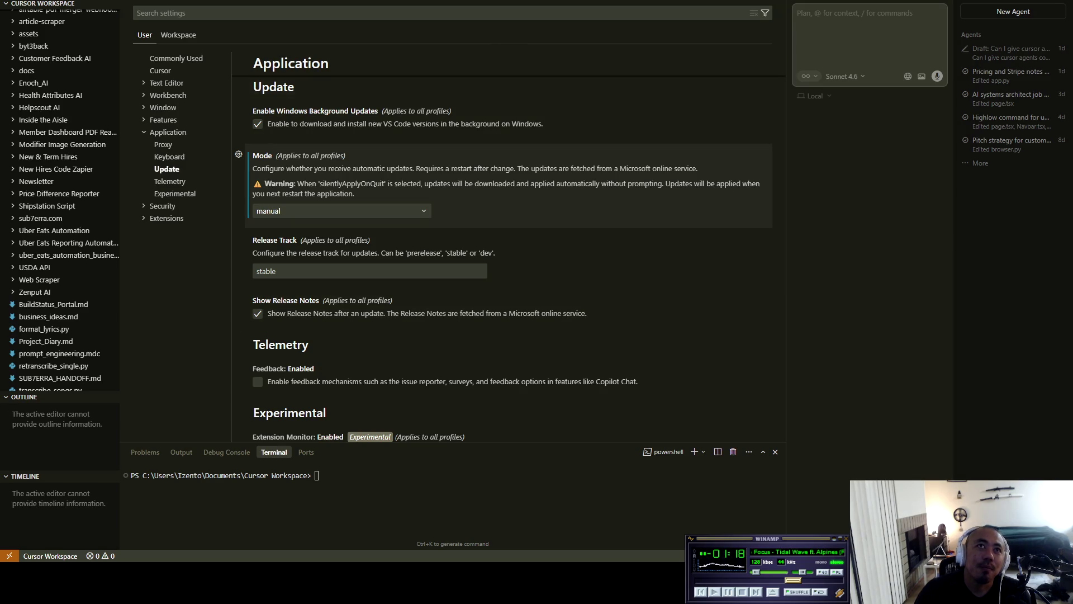
left_click(335, 211)
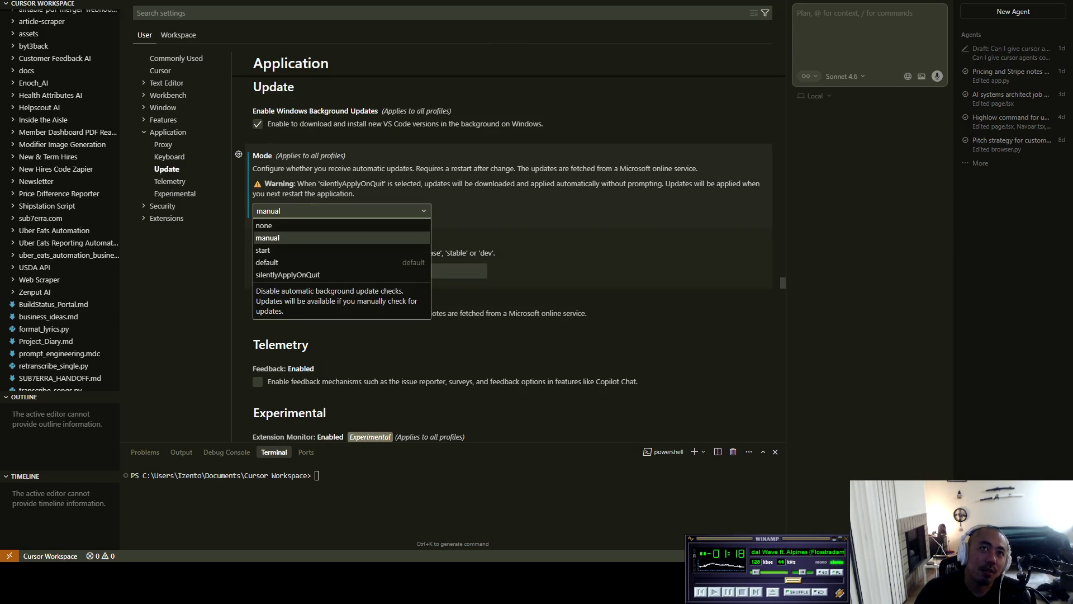
key("Escape")
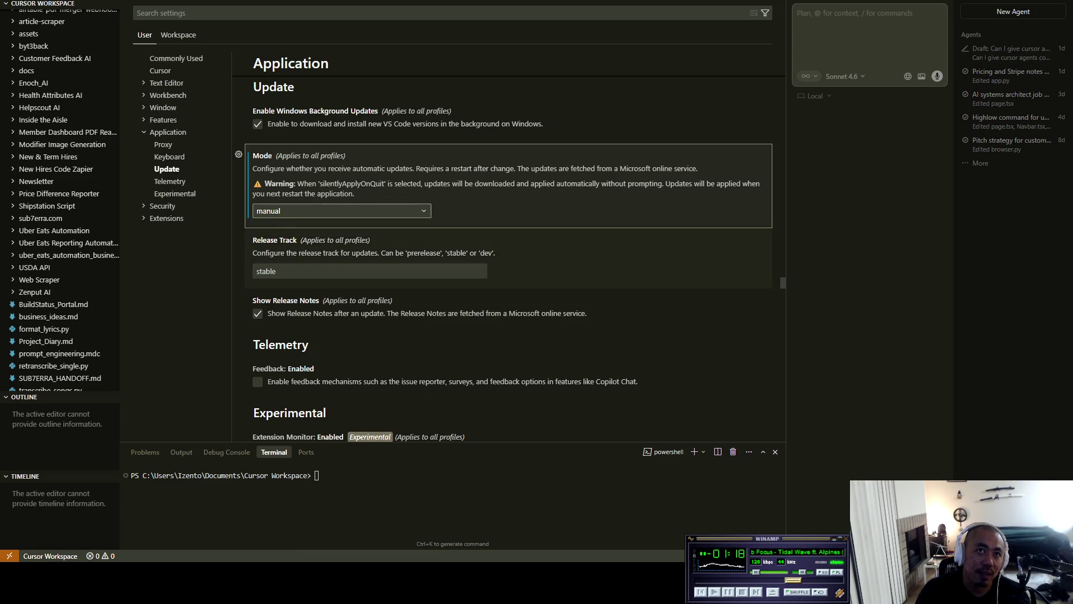
left_click(335, 272)
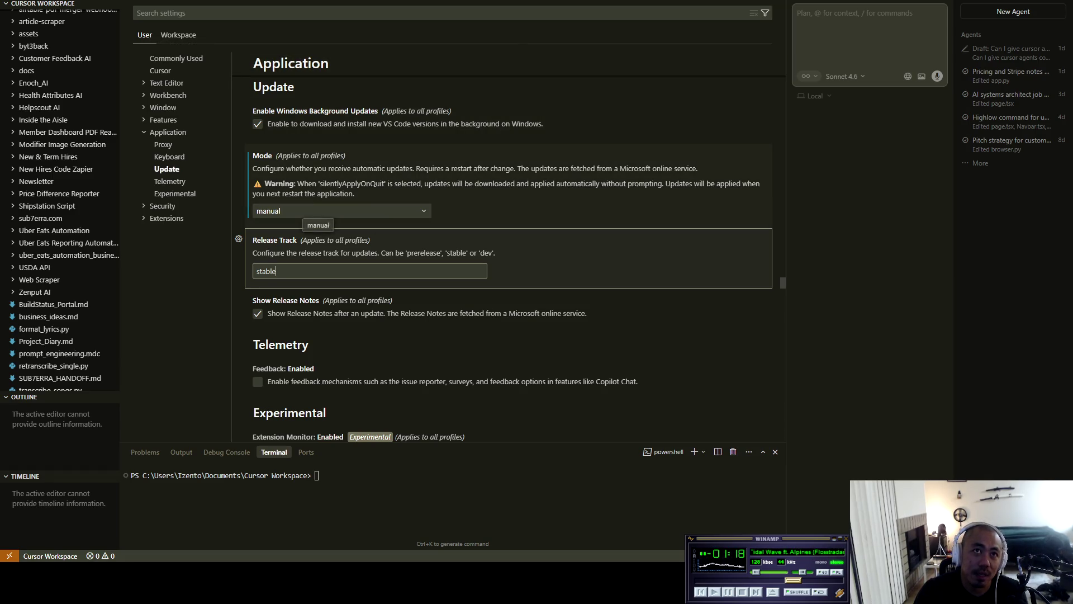
left_click(316, 210)
left_click(315, 223)
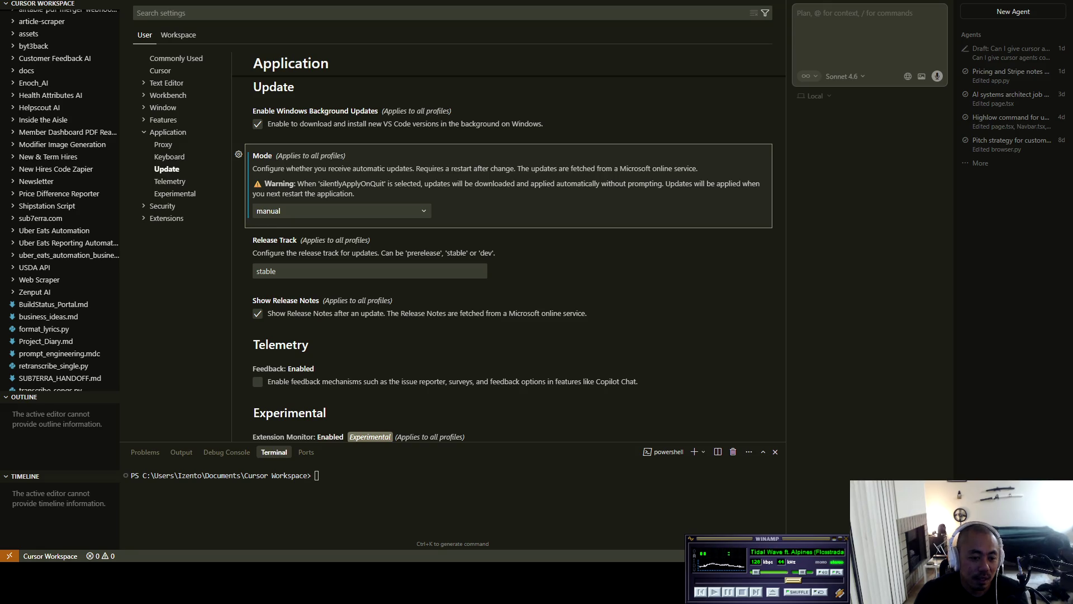
key("alt+Tab")
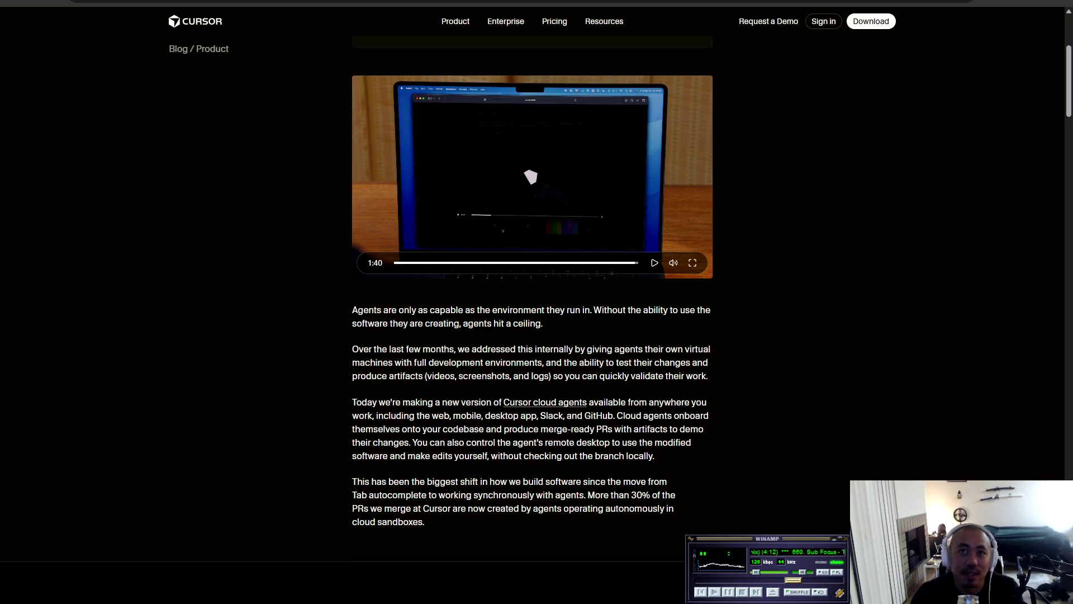
Read the Cursor blog paragraphs on cloud agents and the biggest shift, selecting them.
scroll(532, 301, "down", 3)
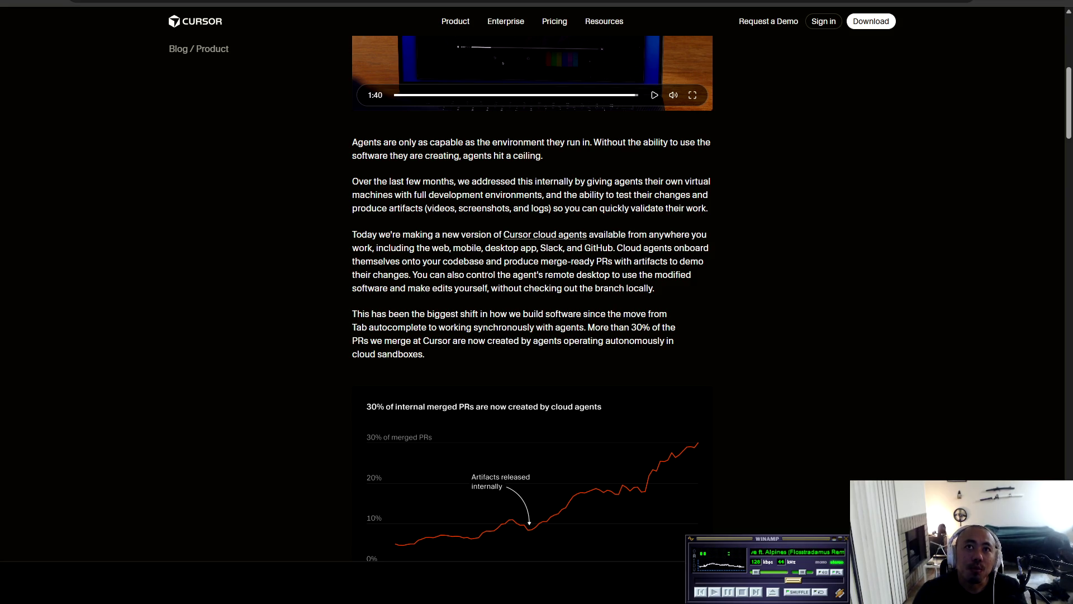
mouse_move(392, 235)
left_mouse_down()
mouse_move(703, 235)
mouse_move(708, 247)
mouse_move(472, 275)
mouse_move(685, 274)
mouse_move(416, 288)
mouse_move(655, 288)
left_mouse_up()
mouse_move(352, 313)
left_mouse_down()
mouse_move(668, 313)
mouse_move(398, 327)
left_mouse_up()
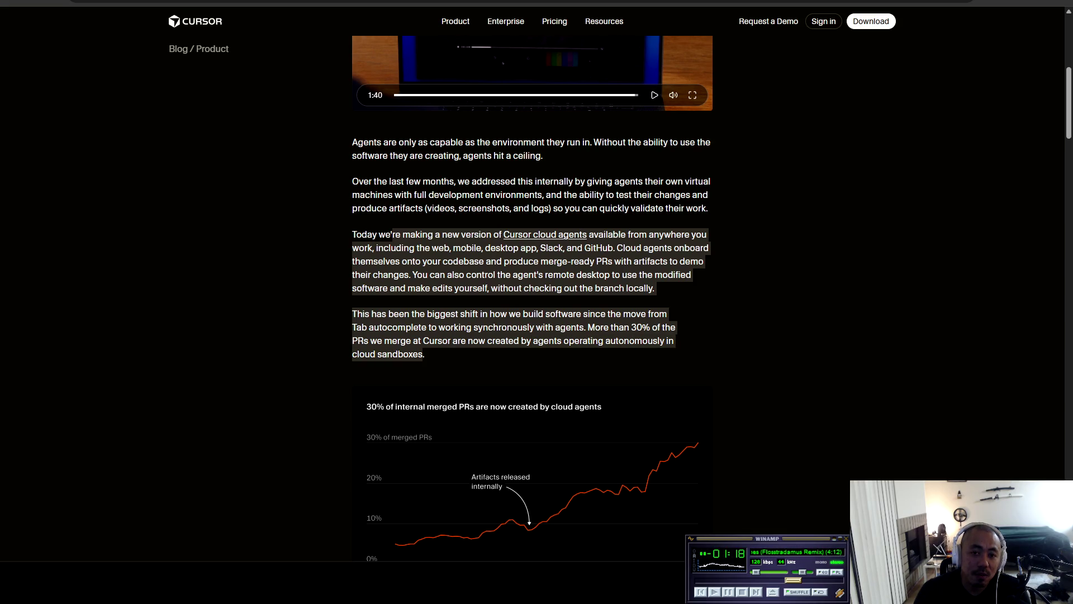
Scroll to 'The next level of autonomy' section and restart its embedded demo video.
scroll(531, 302, "down", 3)
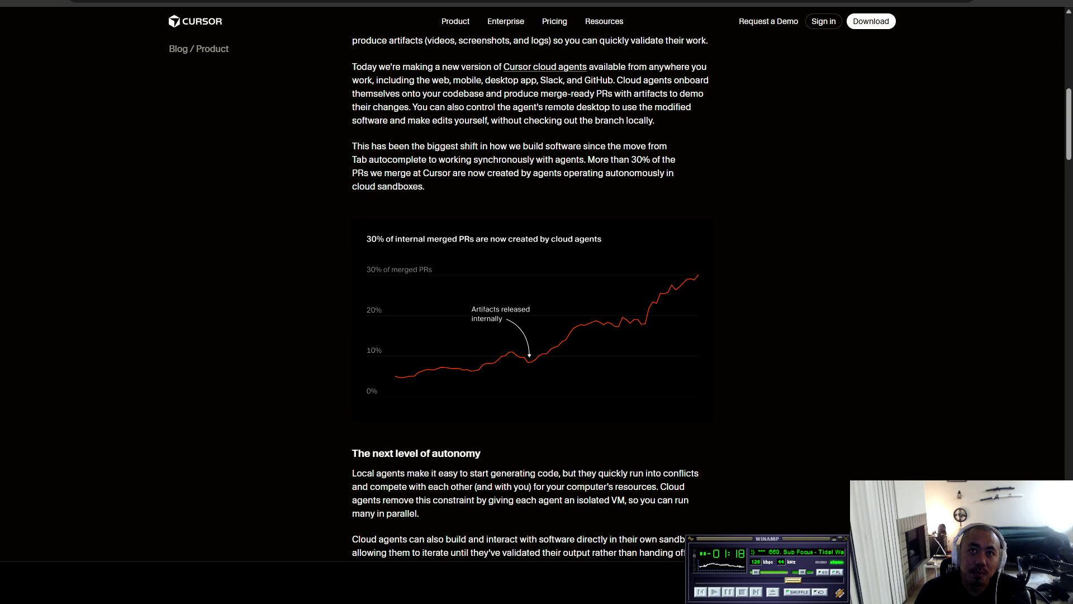
scroll(531, 302, "down", 1)
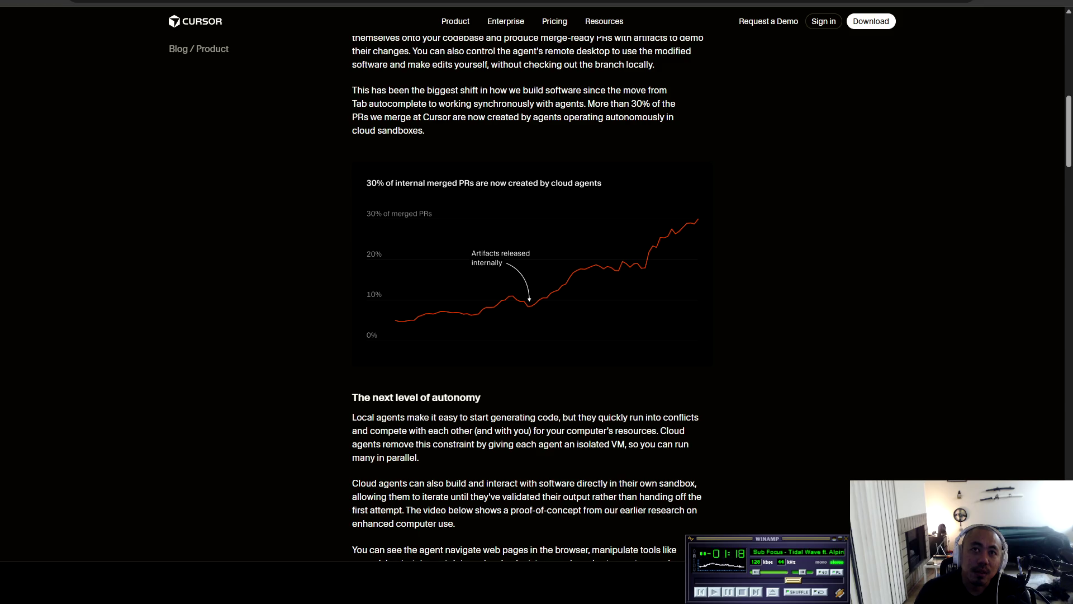
scroll(531, 302, "down", 4)
scroll(531, 302, "down", 1)
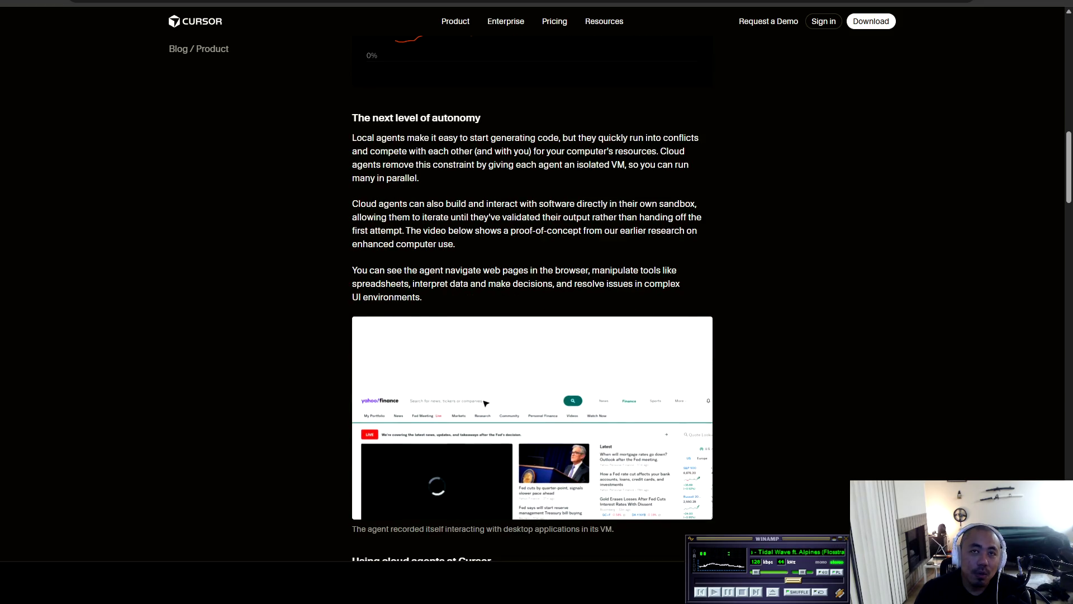
mouse_move(398, 503)
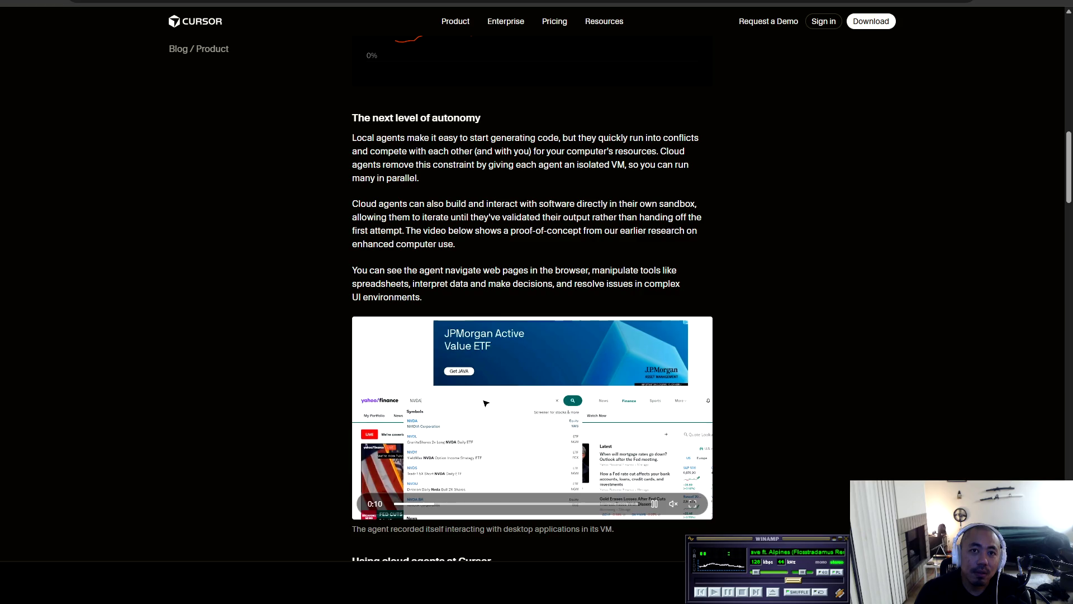
left_click(398, 503)
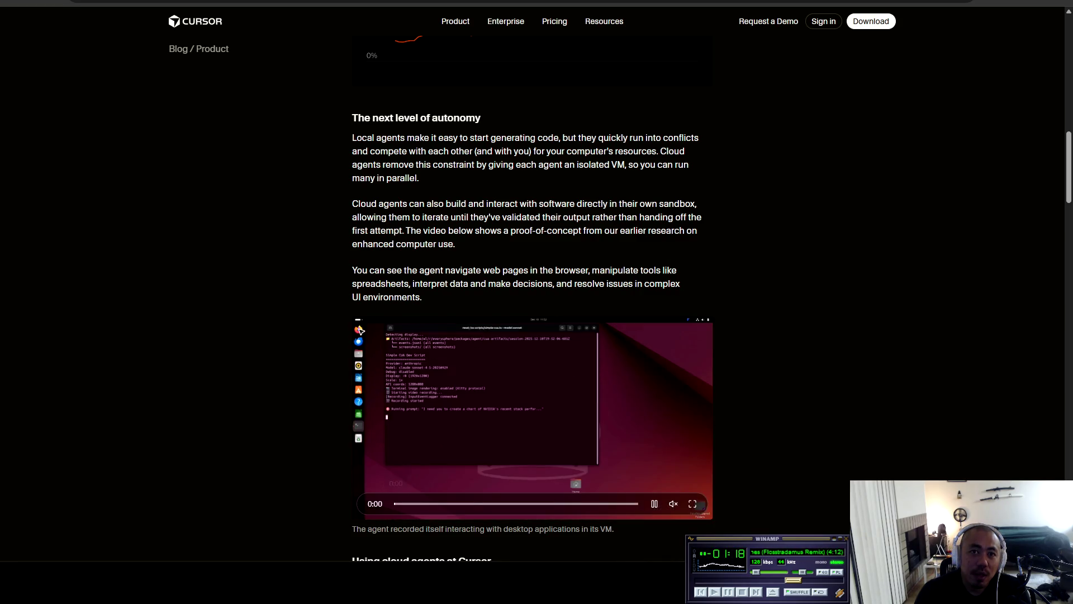
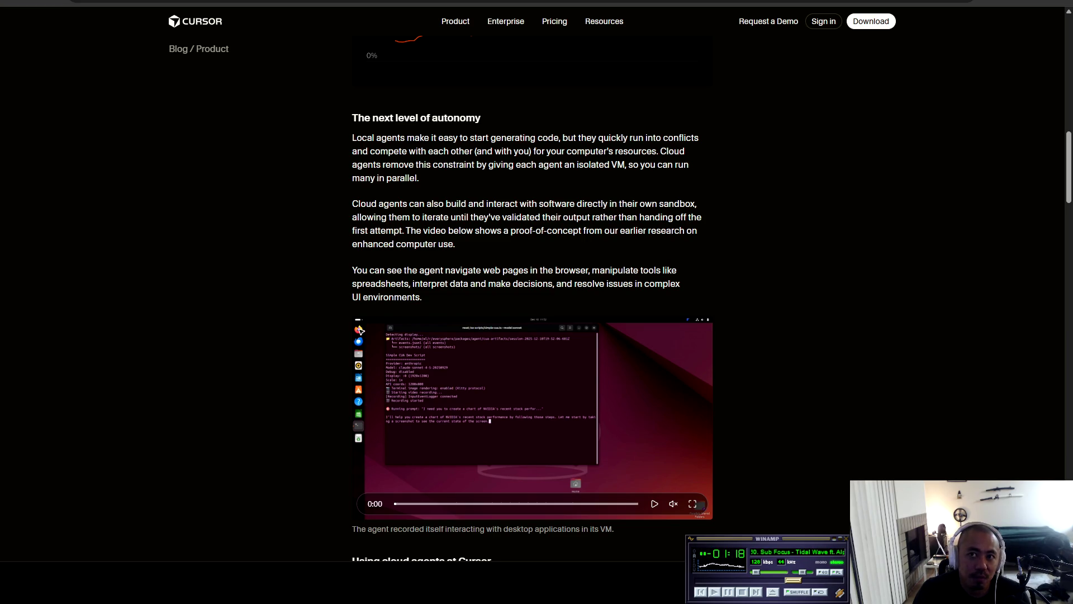
Unmute the cloud-agent VM demo video in the Cursor blog post with the M key.
key("m")
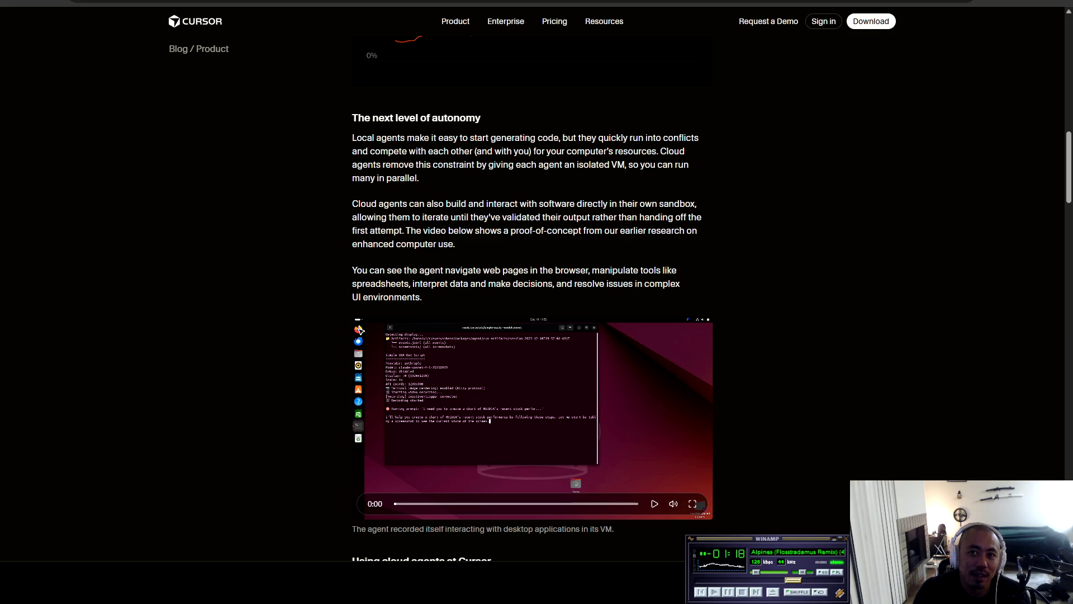
Play the computer-use demo video, viewing it fullscreen before returning it to the article.
left_click(654, 503)
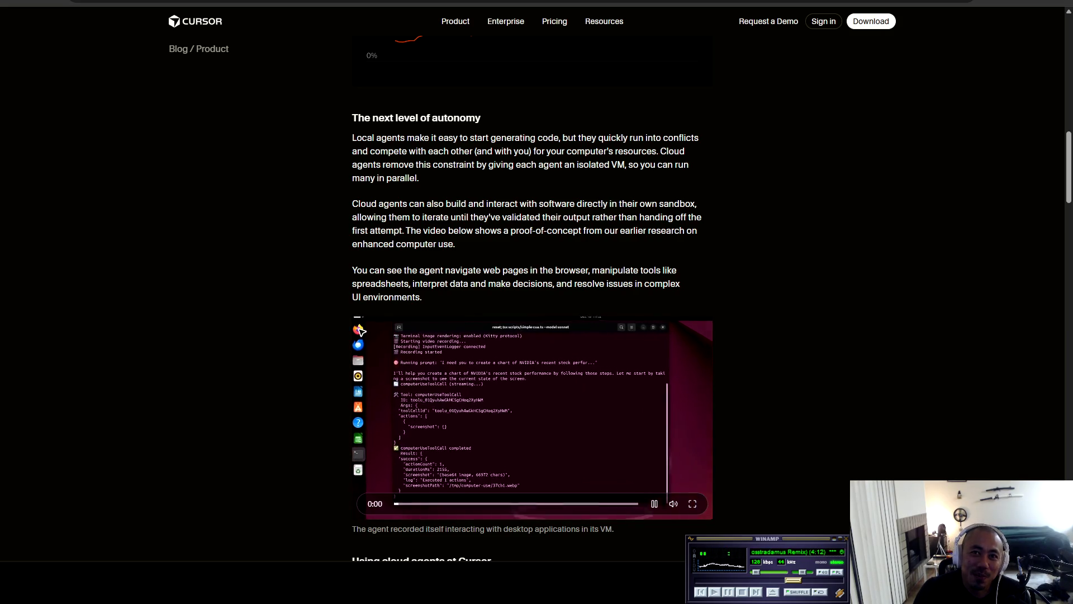
left_click(692, 504)
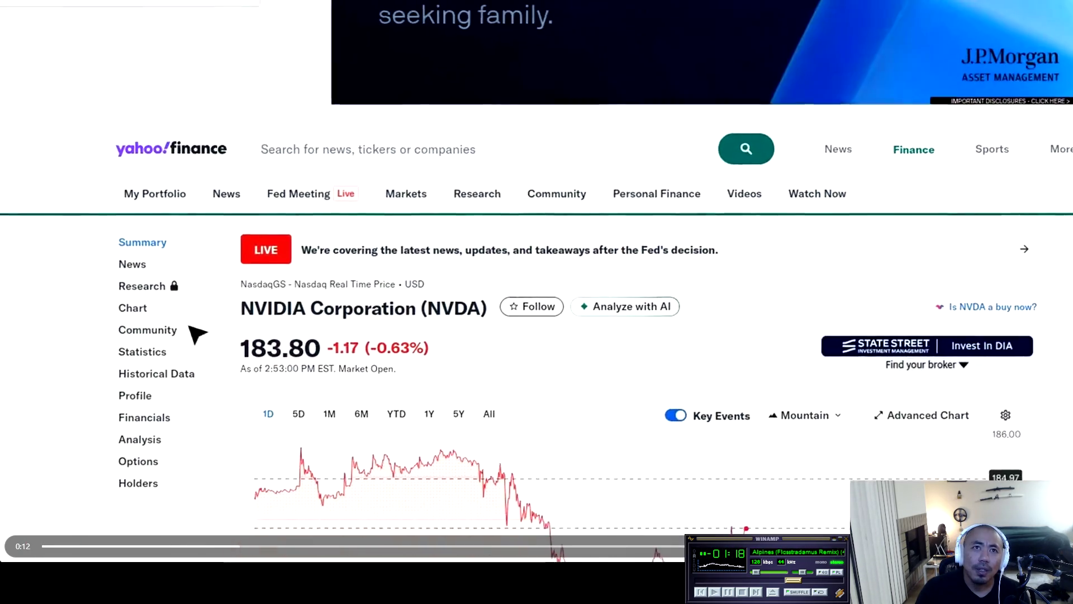
key("Escape")
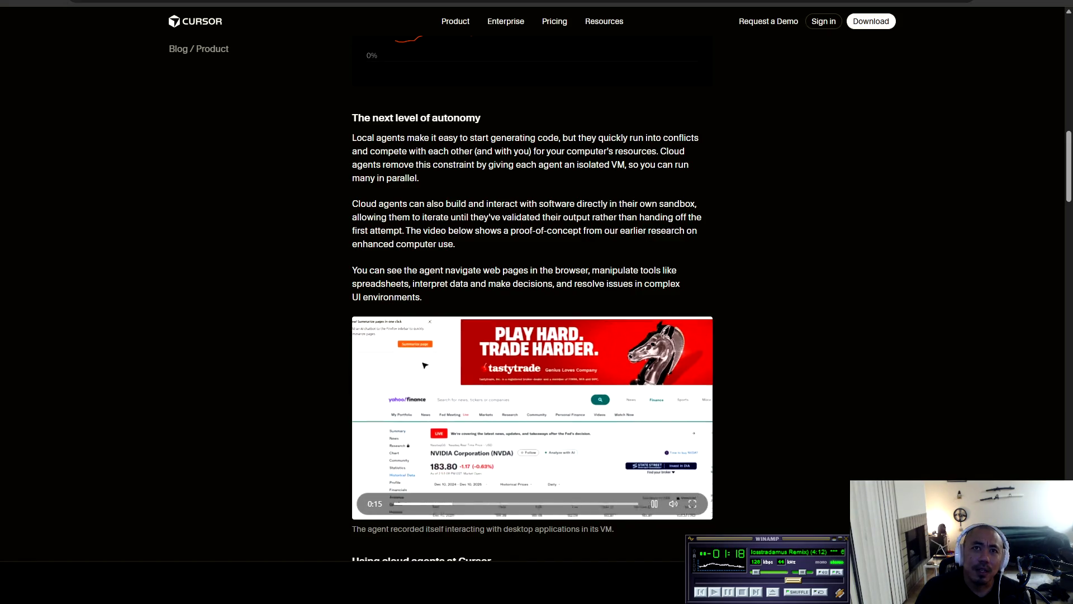
Highlight the phrase about navigating web pages, then scroll slightly down the article.
mouse_move(449, 270)
left_mouse_down()
mouse_move(680, 283)
mouse_move(538, 270)
mouse_move(678, 270)
mouse_move(465, 270)
mouse_move(422, 297)
mouse_move(636, 283)
mouse_move(422, 297)
left_mouse_up()
left_click(422, 297)
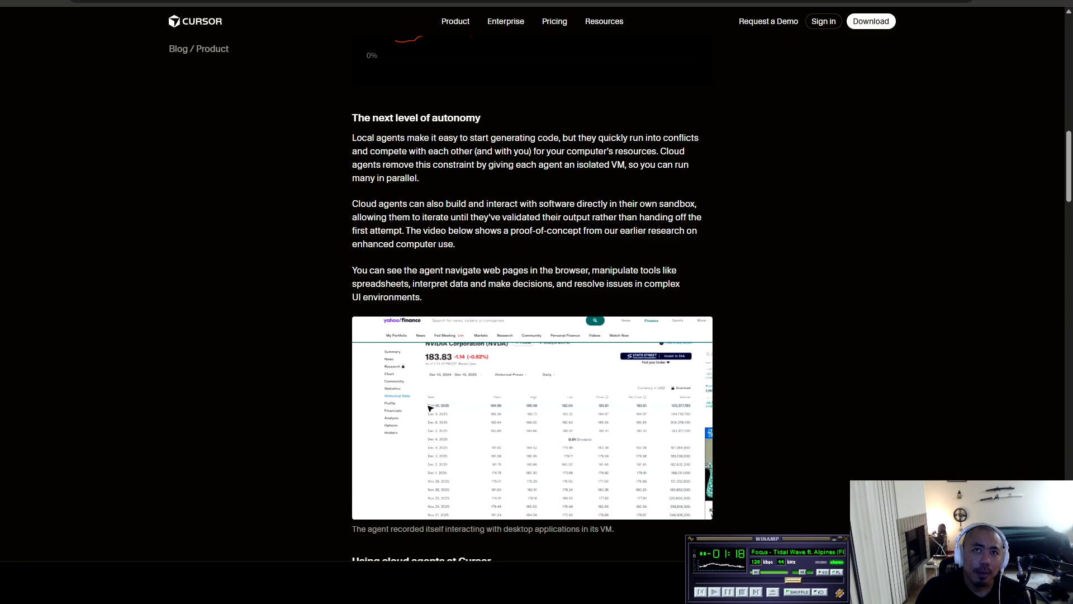
scroll(422, 297, "down", 1)
scroll(559, 448, "down", 1)
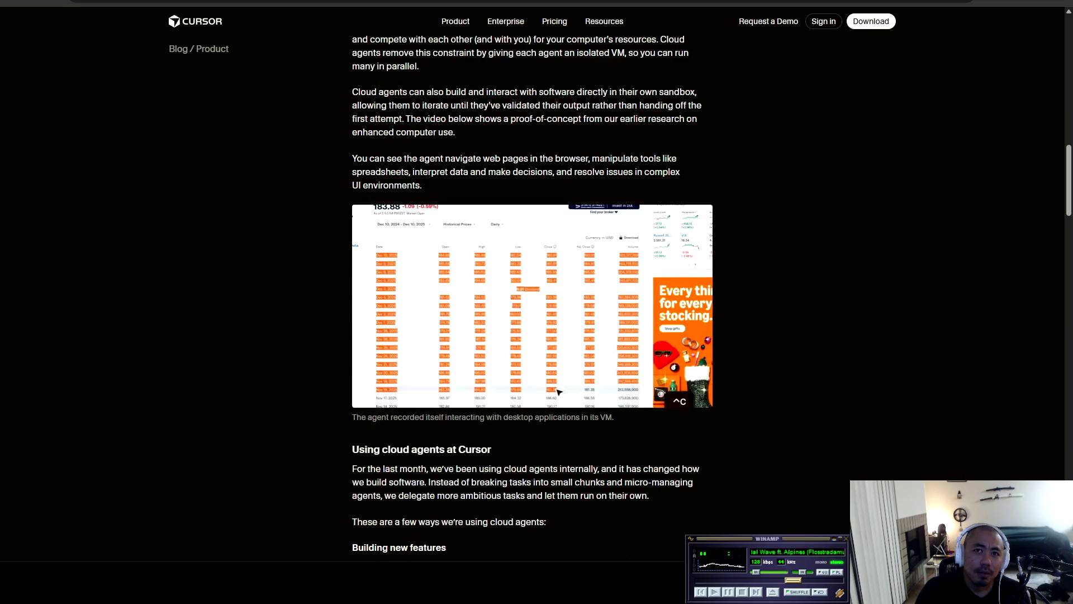
Pause the demo video at 1:02 on the LibreOffice Calc chart step, briefly viewing it fullscreen.
left_click_drag(614, 417, 361, 303)
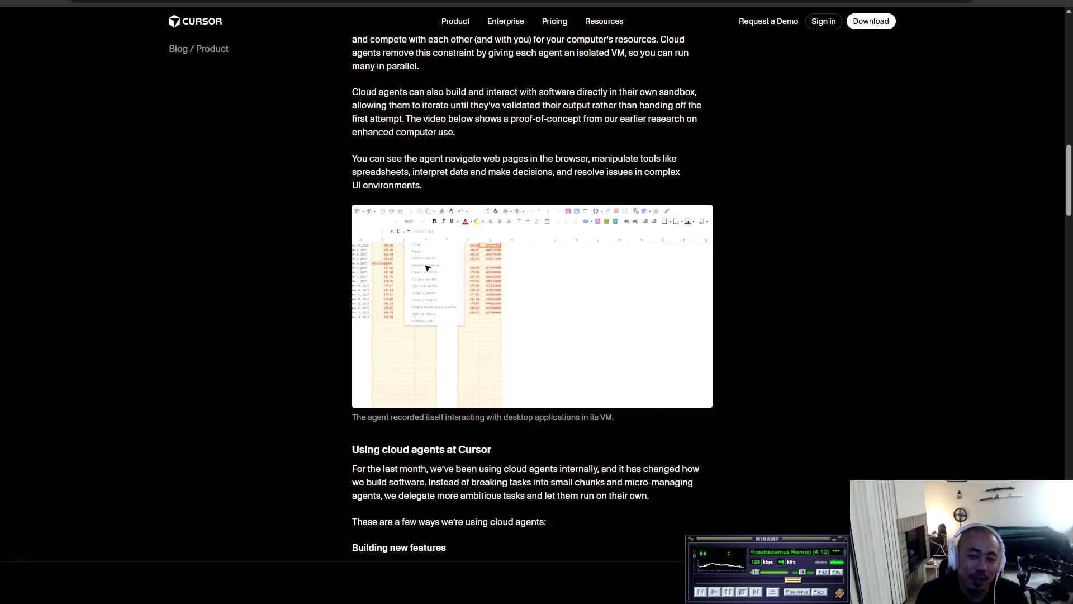
mouse_move(541, 332)
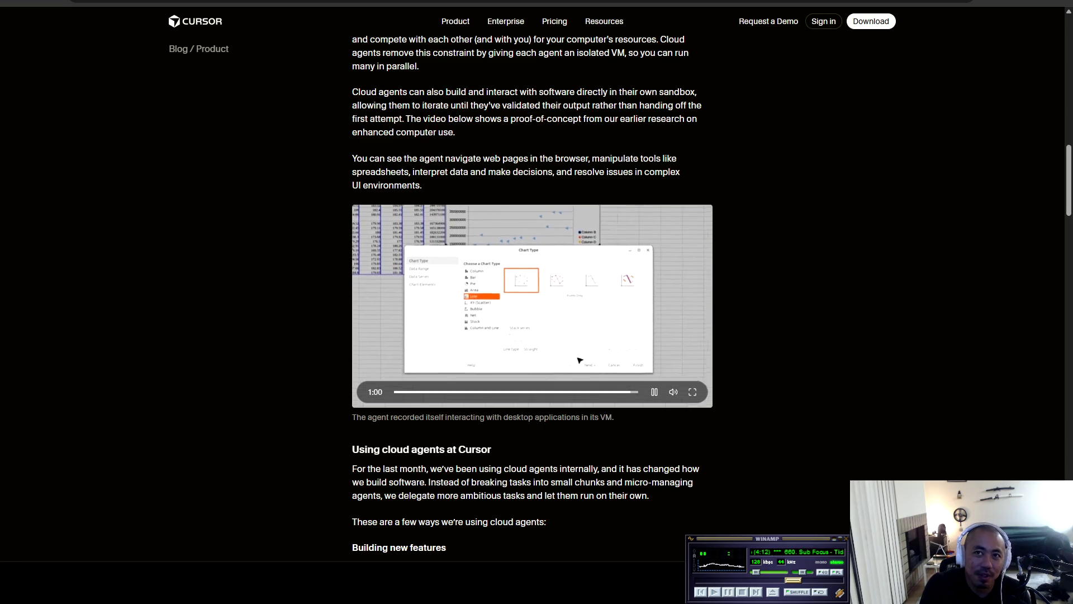
key("XF86AudioPlay")
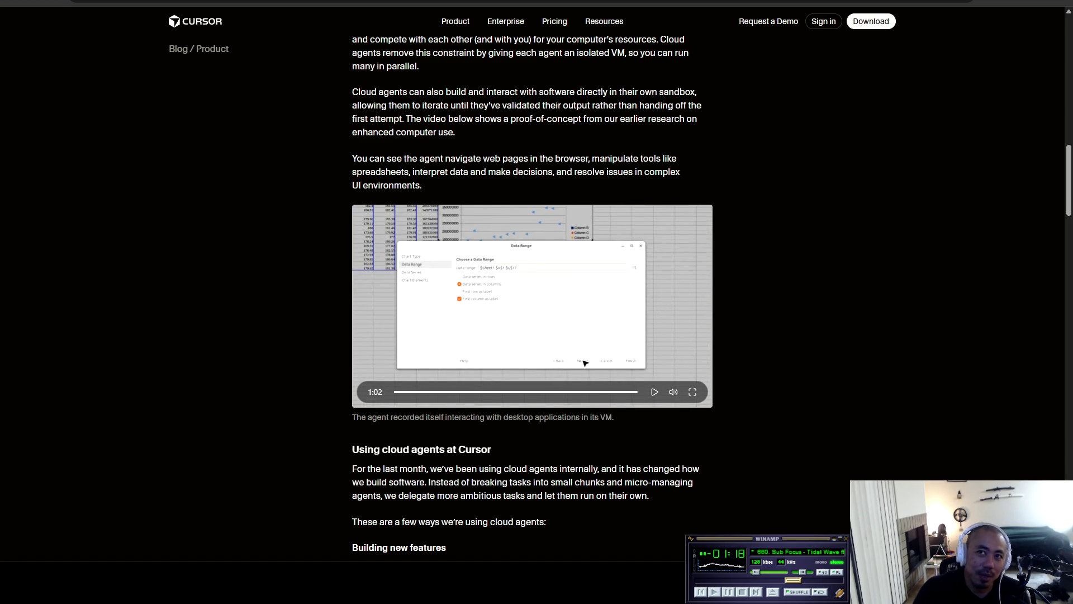
key("f")
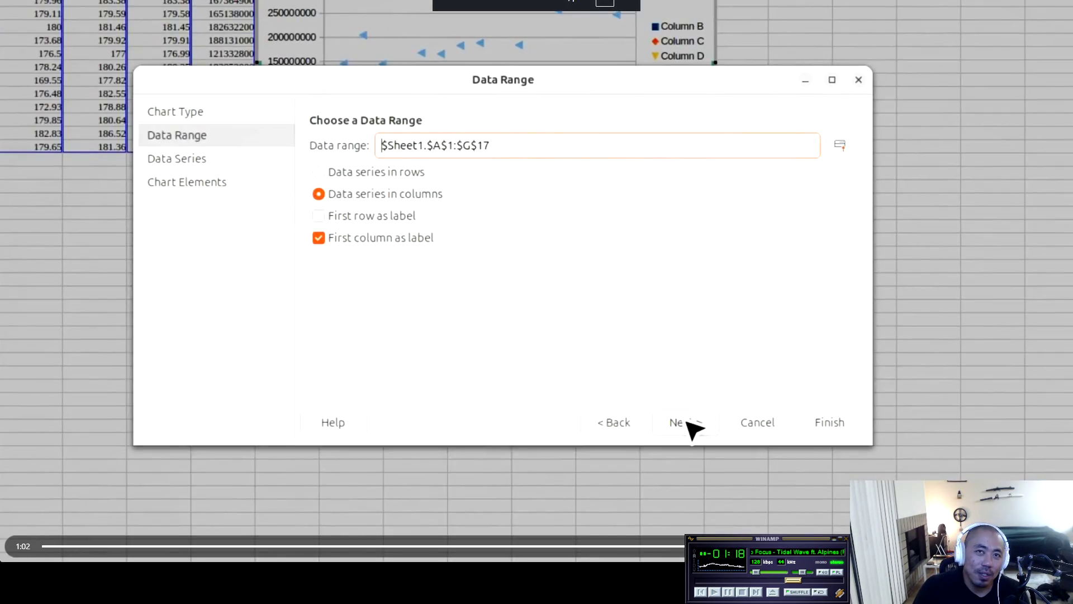
key("Escape")
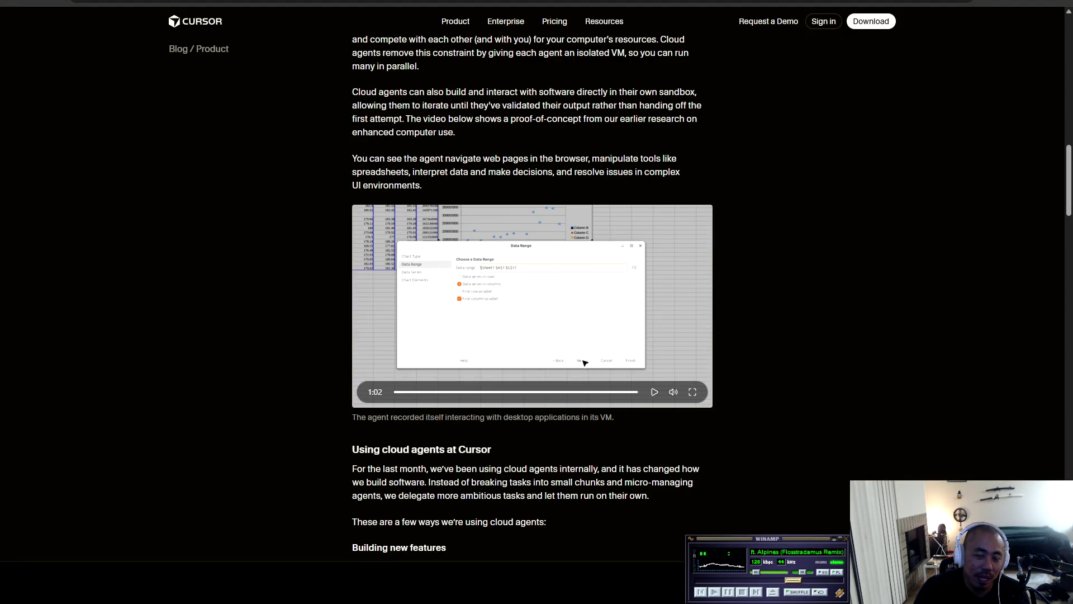
Scroll to 'Using cloud agents at Cursor', resume the background music, and highlight that heading.
scroll(533, 302, "down", 3)
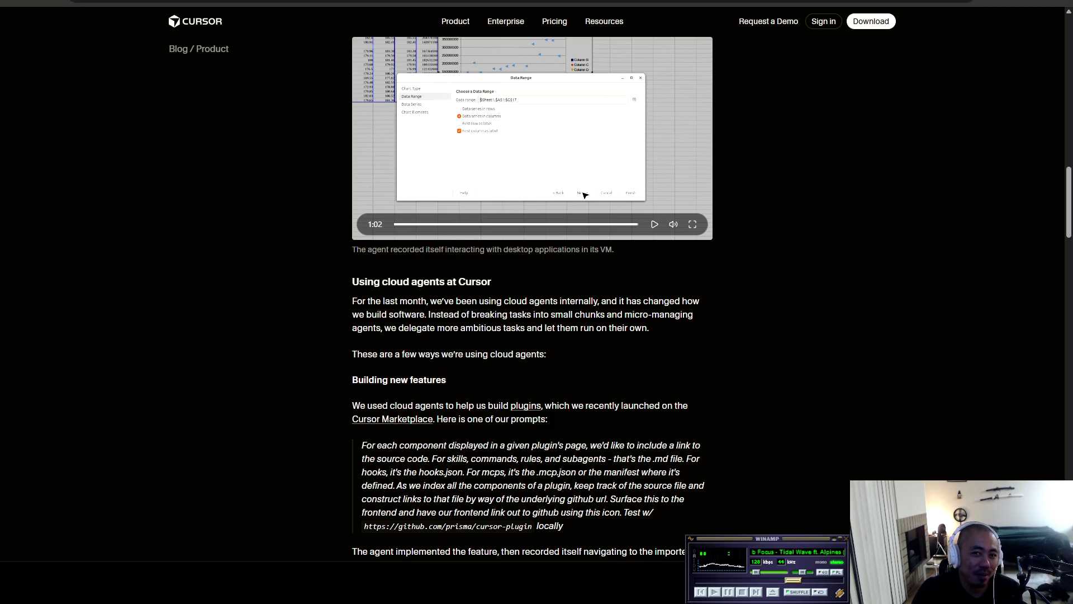
left_click(717, 594)
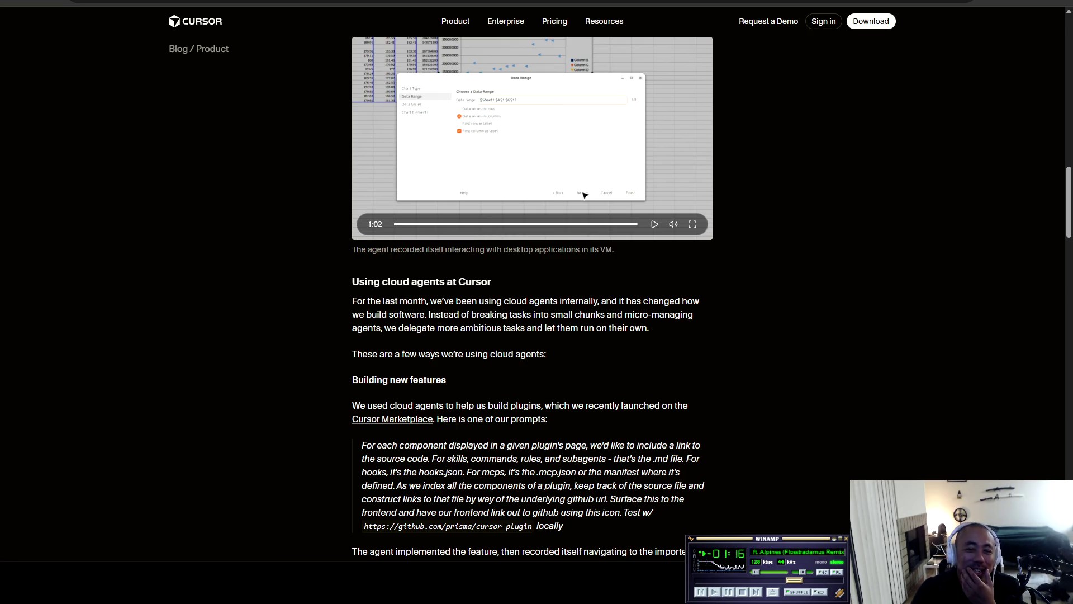
mouse_move(352, 281)
left_mouse_down()
mouse_move(491, 281)
mouse_move(370, 301)
mouse_move(664, 301)
mouse_move(651, 314)
mouse_move(425, 314)
mouse_move(665, 314)
mouse_move(382, 328)
mouse_move(635, 328)
mouse_move(358, 354)
mouse_move(426, 354)
mouse_move(446, 380)
mouse_move(373, 405)
mouse_move(661, 405)
mouse_move(353, 419)
mouse_move(548, 419)
left_mouse_up()
Highlight the italic plugin prompt quote, then scroll to the verification video and 'Reproducing vulnerabilities'.
left_click(548, 419)
scroll(549, 418, "down", 3)
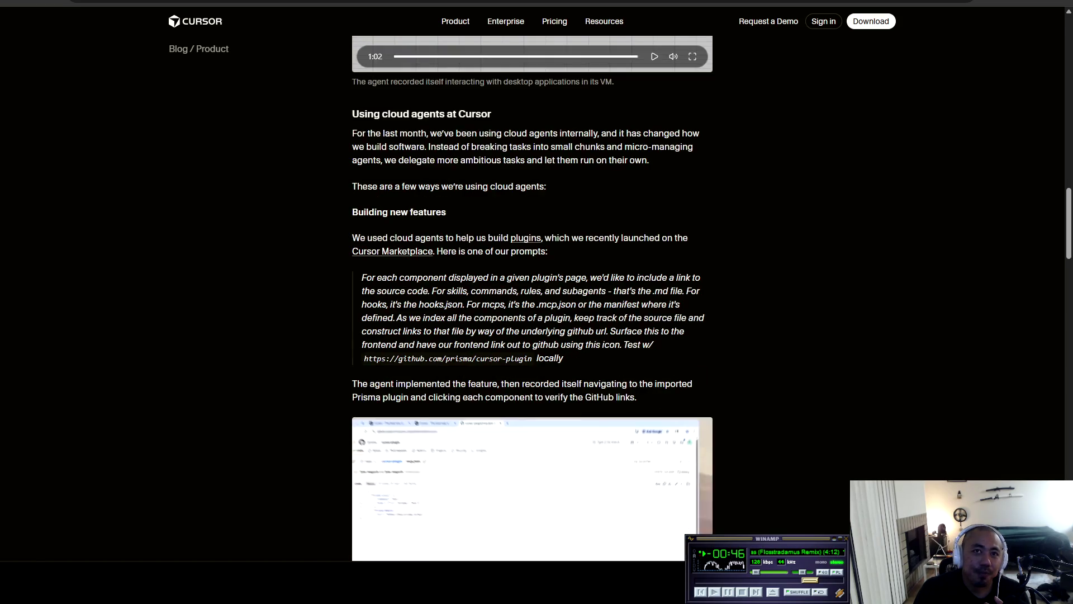
mouse_move(362, 278)
left_mouse_down()
mouse_move(431, 277)
mouse_move(563, 358)
left_mouse_up()
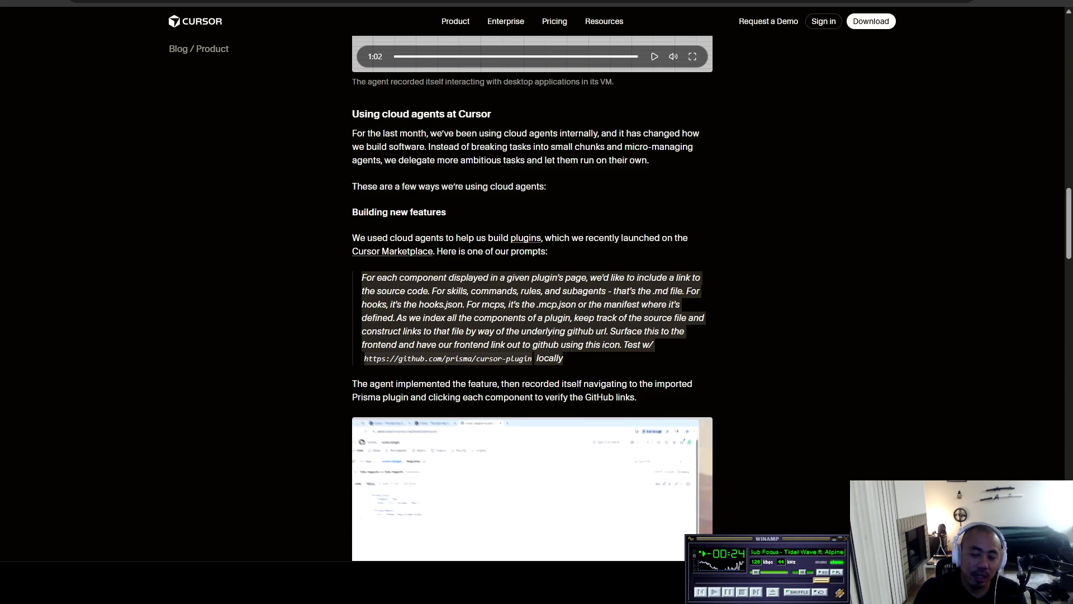
mouse_move(366, 277)
left_mouse_down()
mouse_move(652, 344)
mouse_move(563, 358)
left_mouse_up()
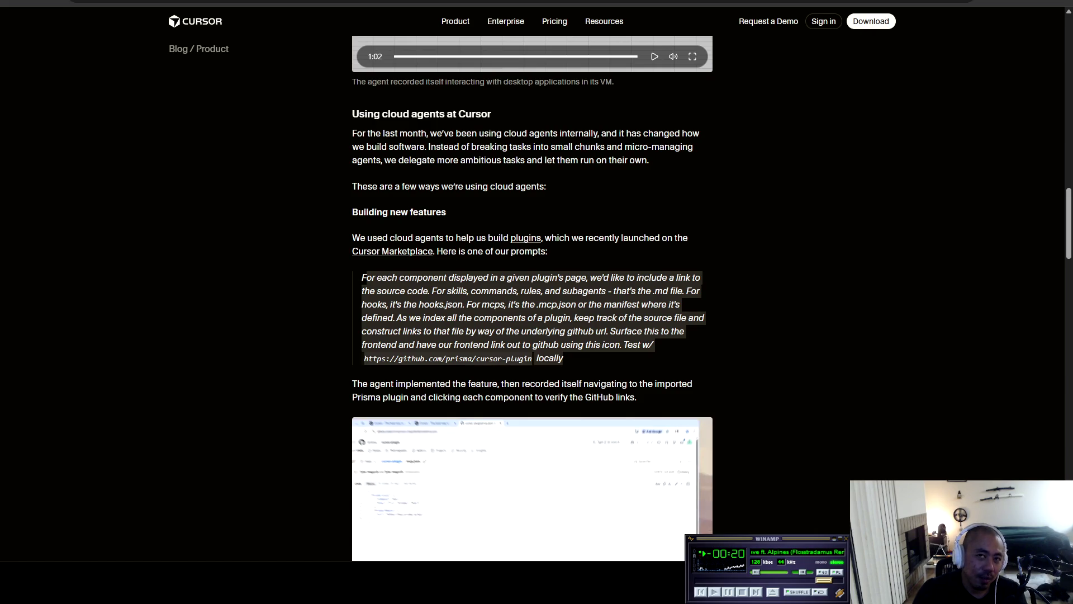
scroll(533, 302, "down", 3)
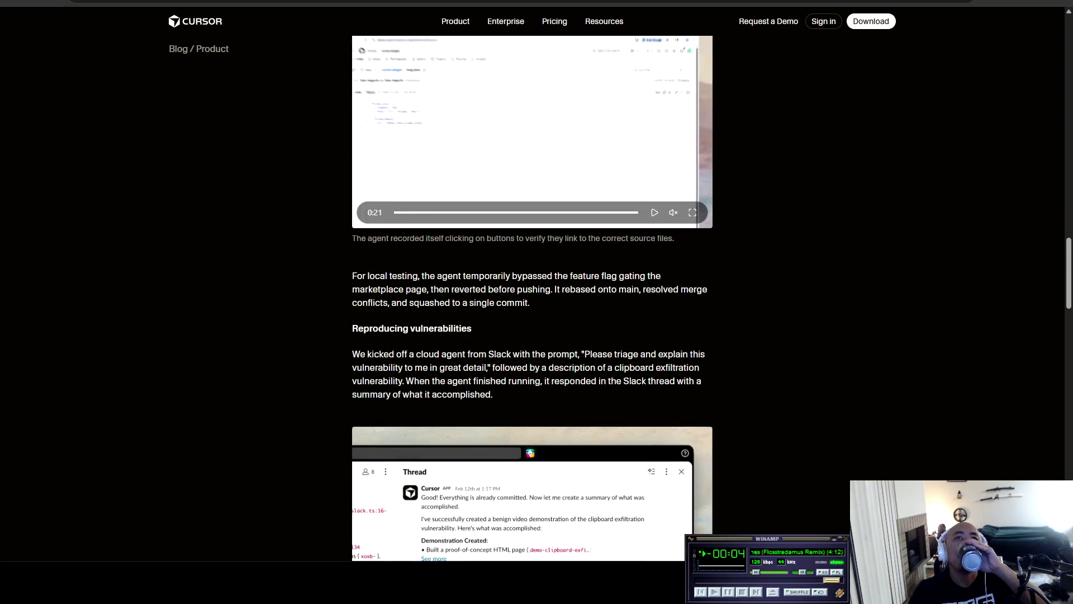
scroll(532, 269, "up", 2)
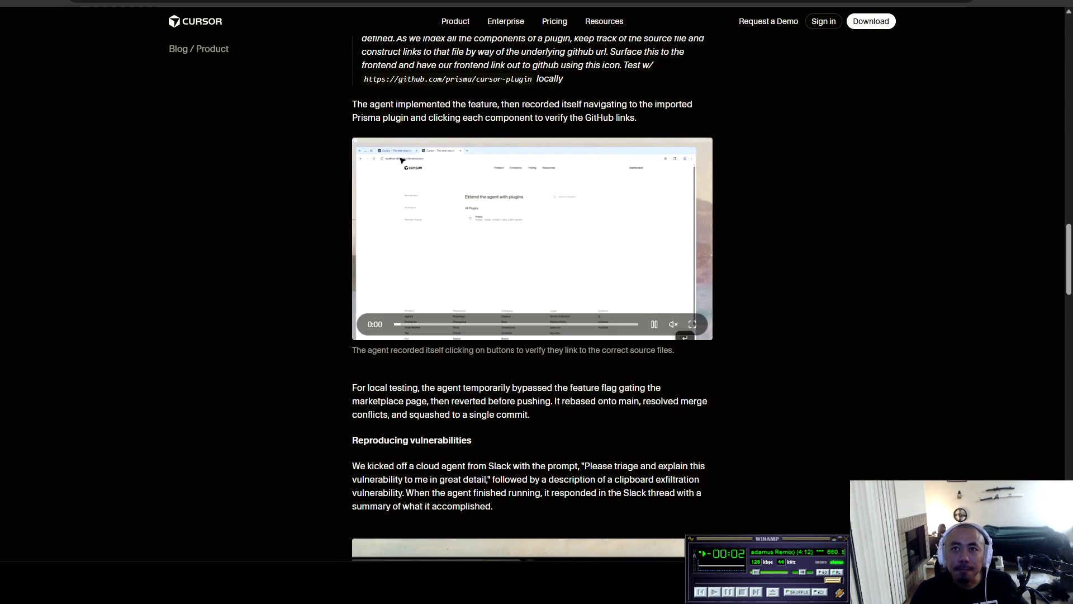
key("f")
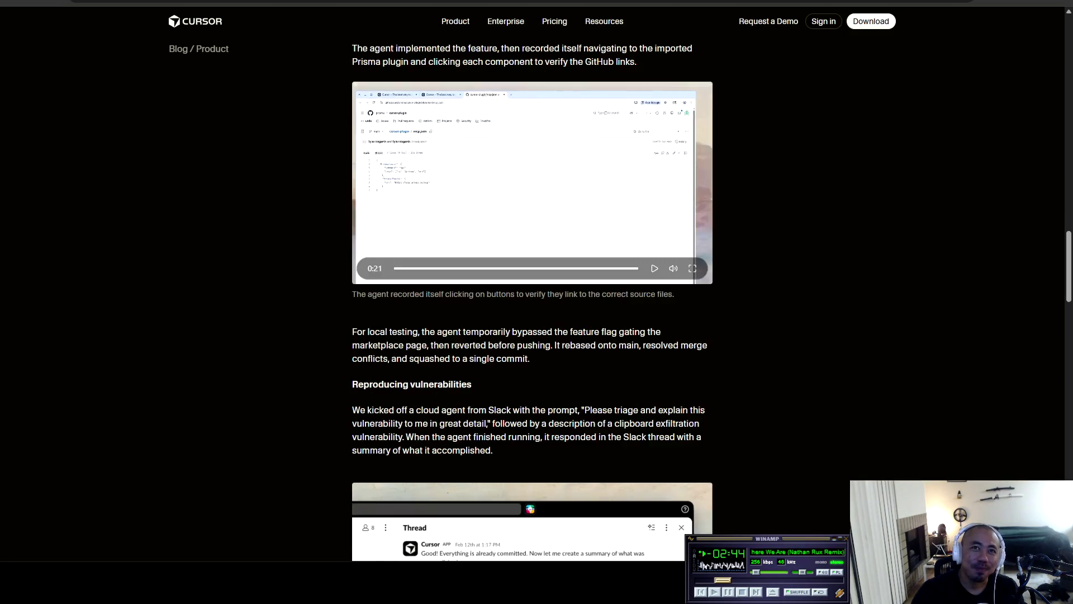
scroll(532, 302, "down", 2)
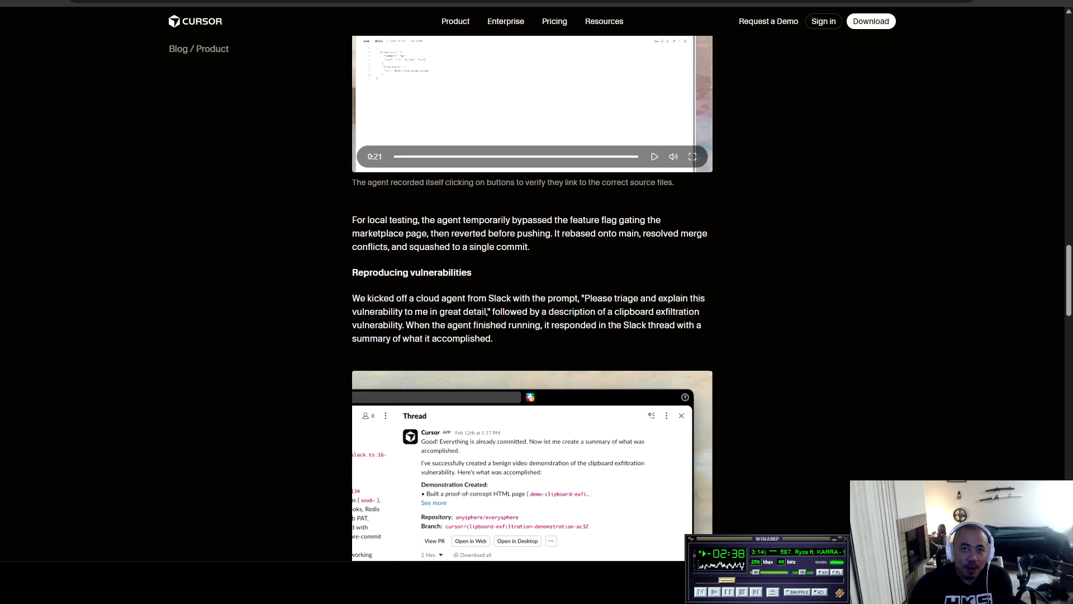
Scroll past the Slack thread screenshot summarizing the clipboard-exfiltration demo.
scroll(532, 302, "down", 3)
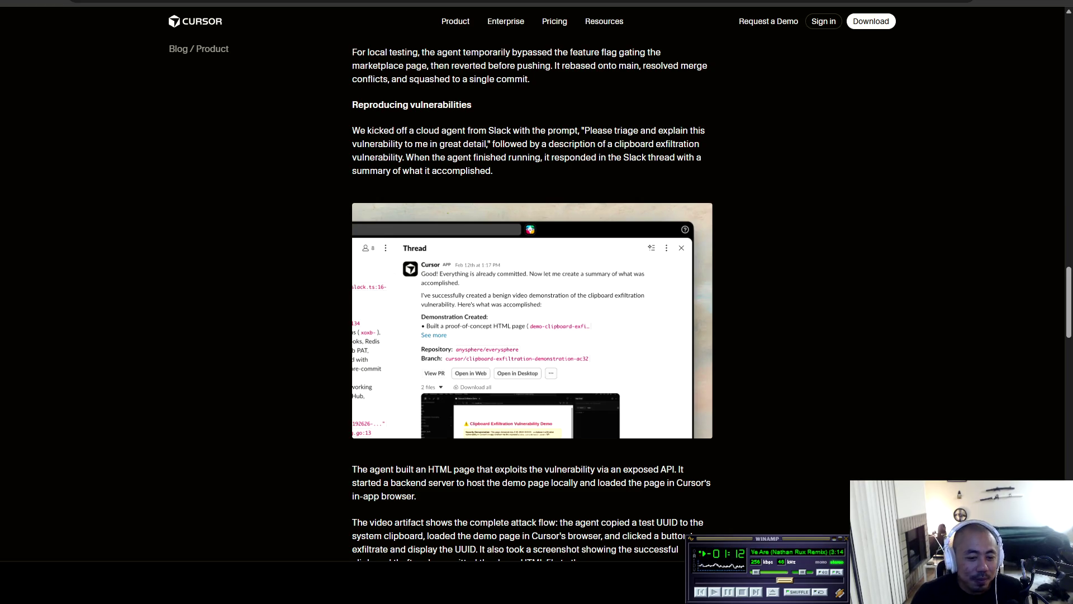
left_click_drag(221, 49, 229, 50)
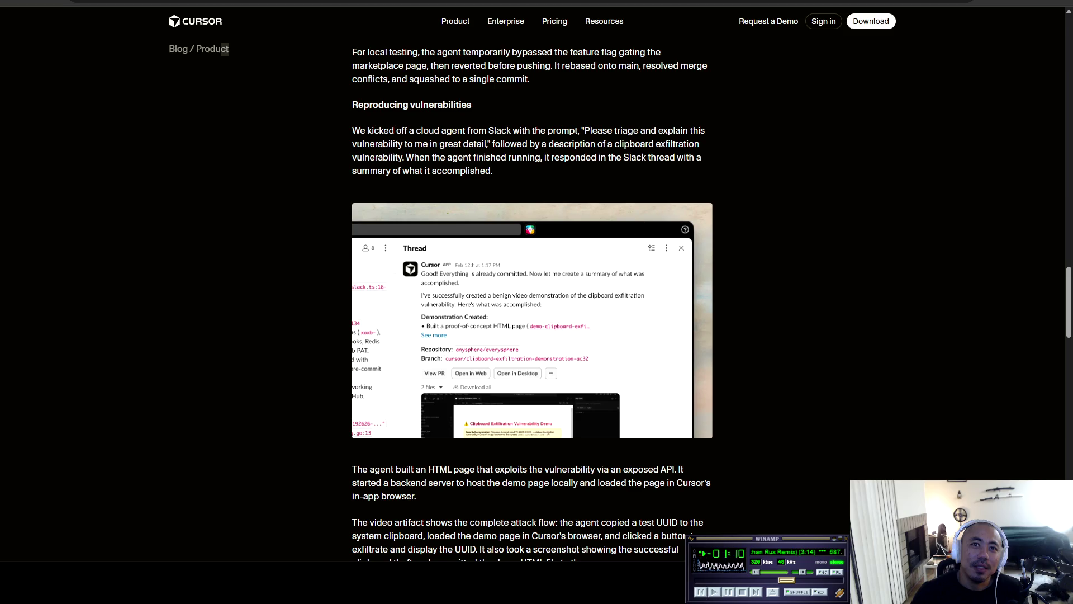
Highlight the HTML exploit and attack-flow paragraphs, then return to the Cursor editor.
scroll(533, 299, "down", 4)
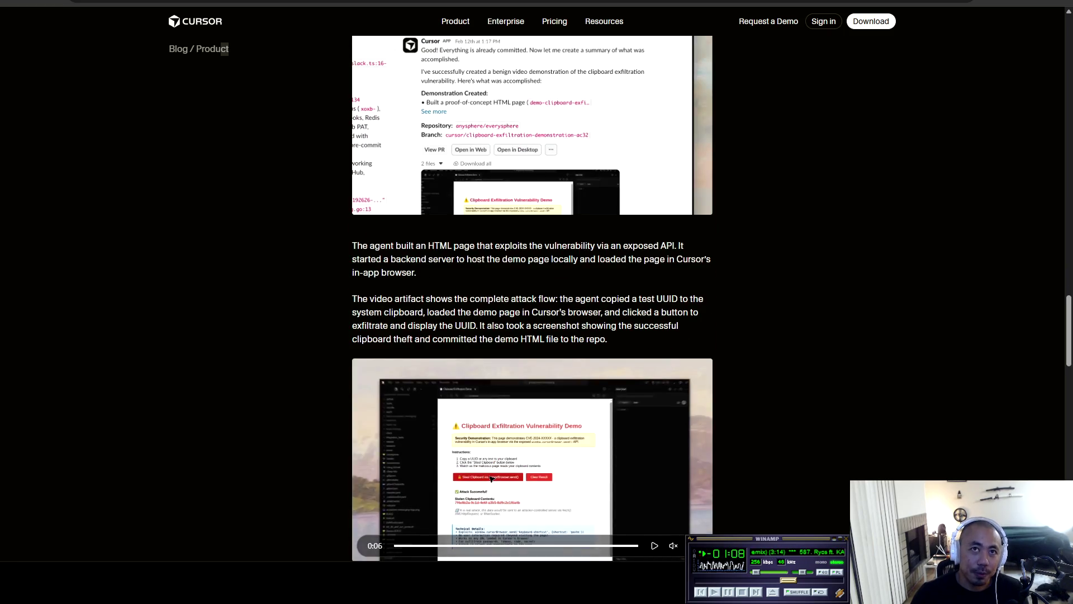
mouse_move(352, 246)
left_mouse_down()
mouse_move(671, 246)
mouse_move(391, 259)
mouse_move(419, 246)
mouse_move(466, 259)
mouse_move(706, 259)
mouse_move(407, 272)
mouse_move(416, 273)
left_mouse_up()
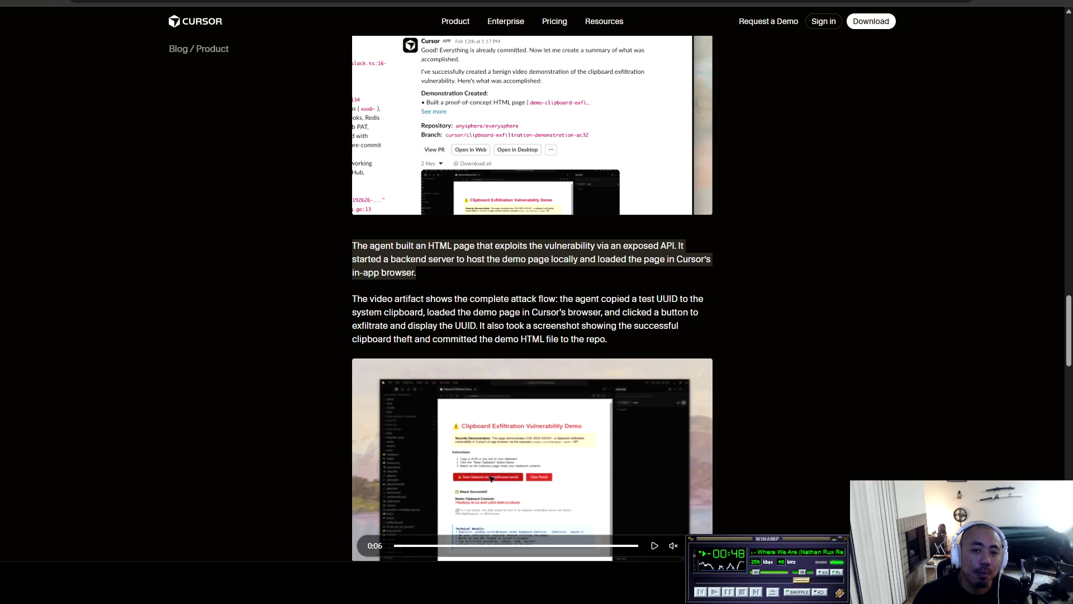
left_click(415, 273)
left_click_drag(353, 299, 558, 298)
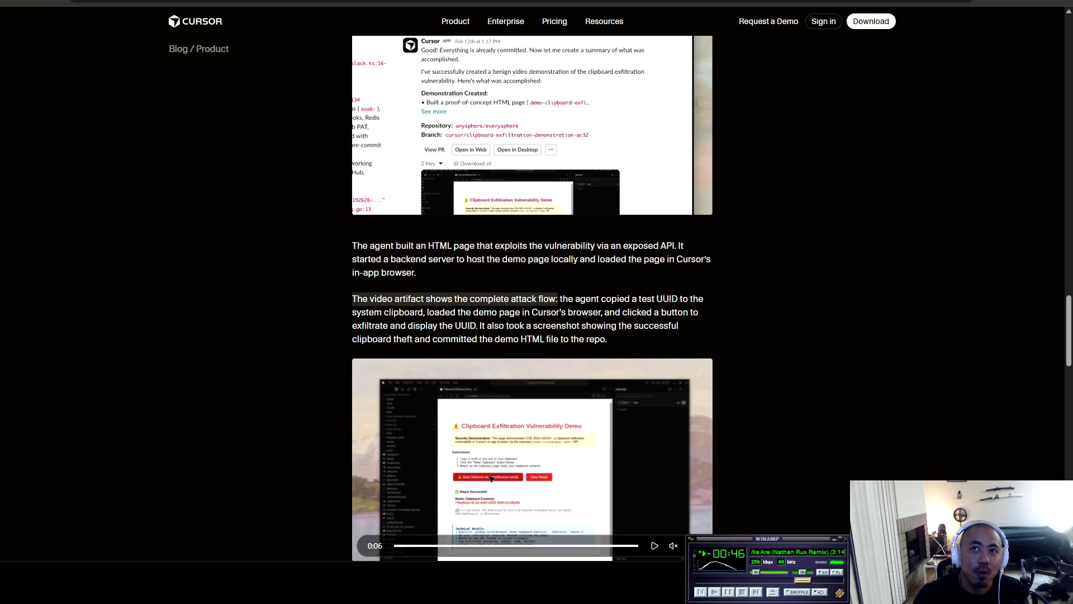
left_click(558, 299)
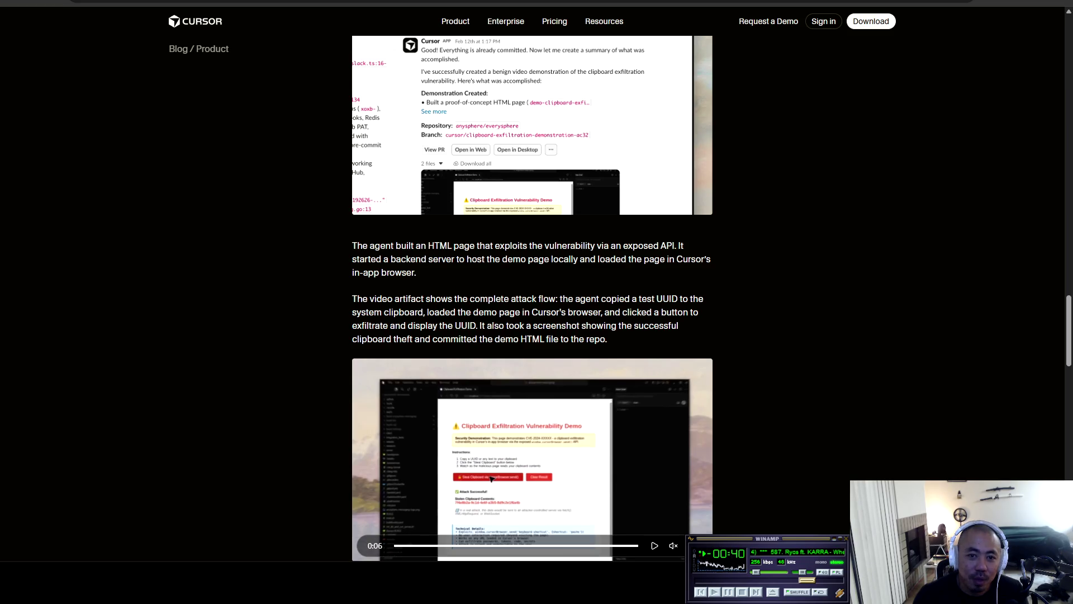
key("alt+Tab")
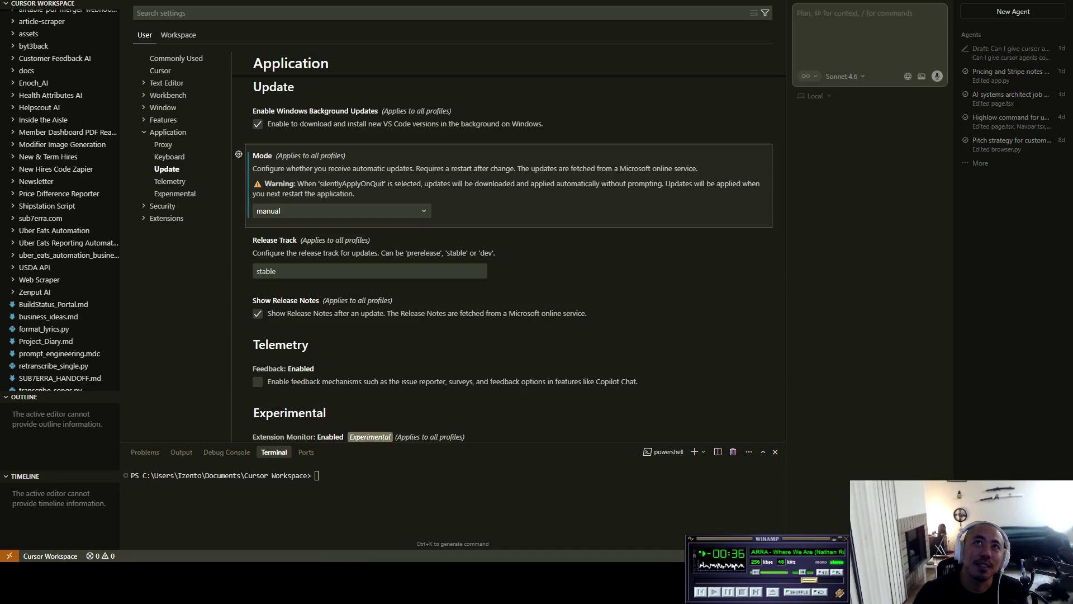
In the Pricing and Stripe notes chat, draft the exposed-APIs question and switch the model to GPT-5.2 Codex.
key("ctrl+w")
key("ctrl+w")
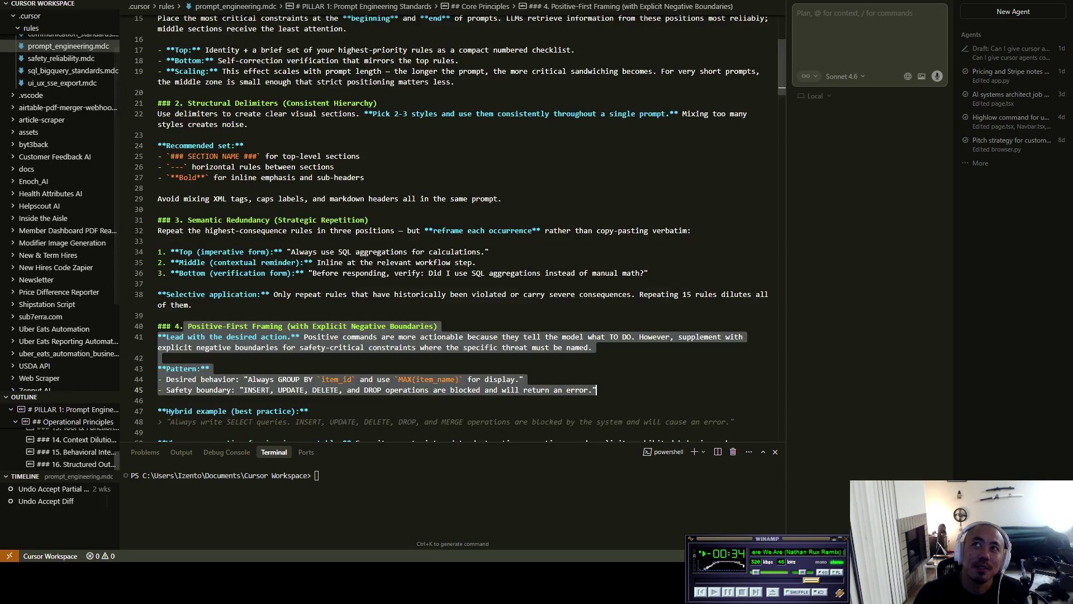
left_click(1006, 71)
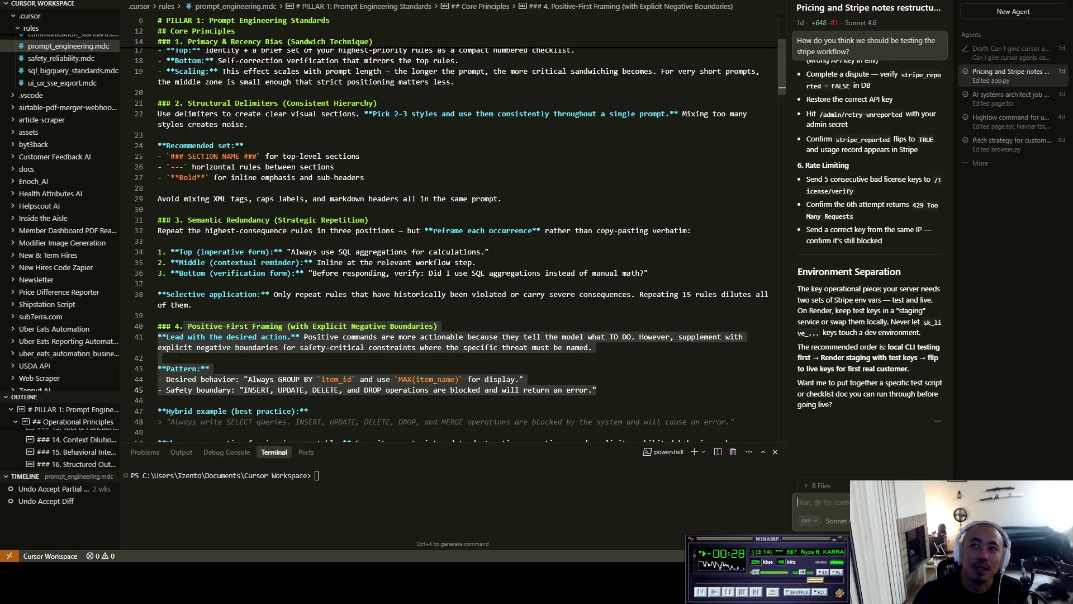
type("Do U")
key("BackSpace")
type("we have expo")
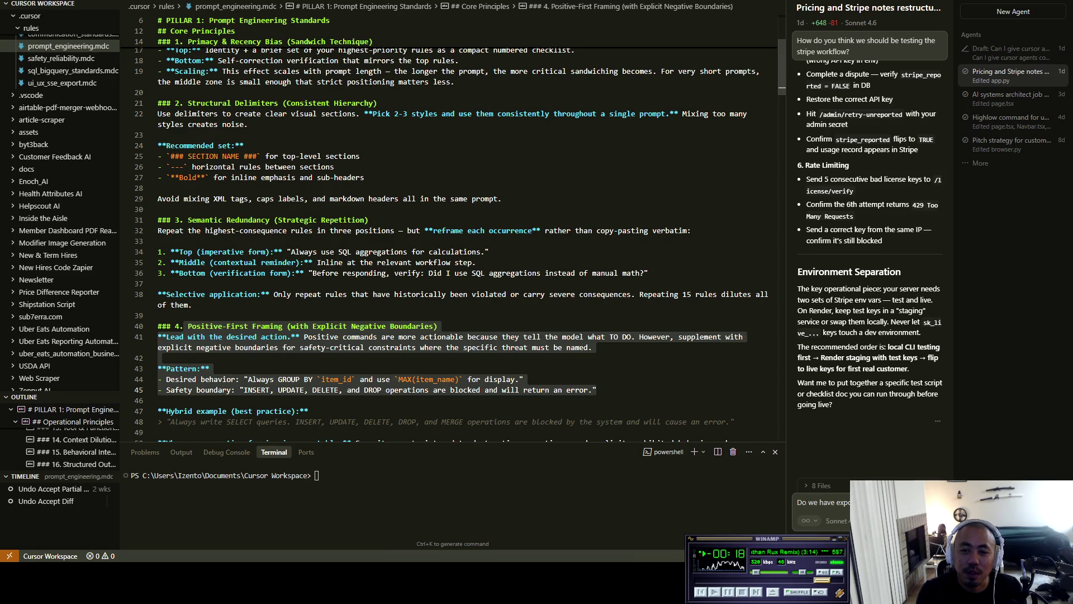
type("website or progr")
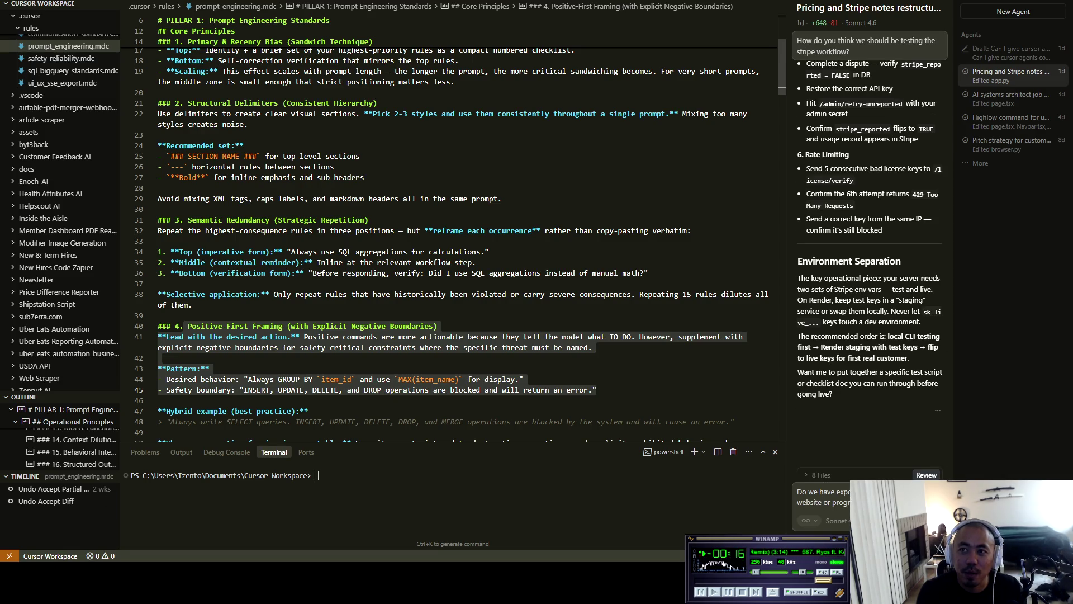
key("ctrl+/")
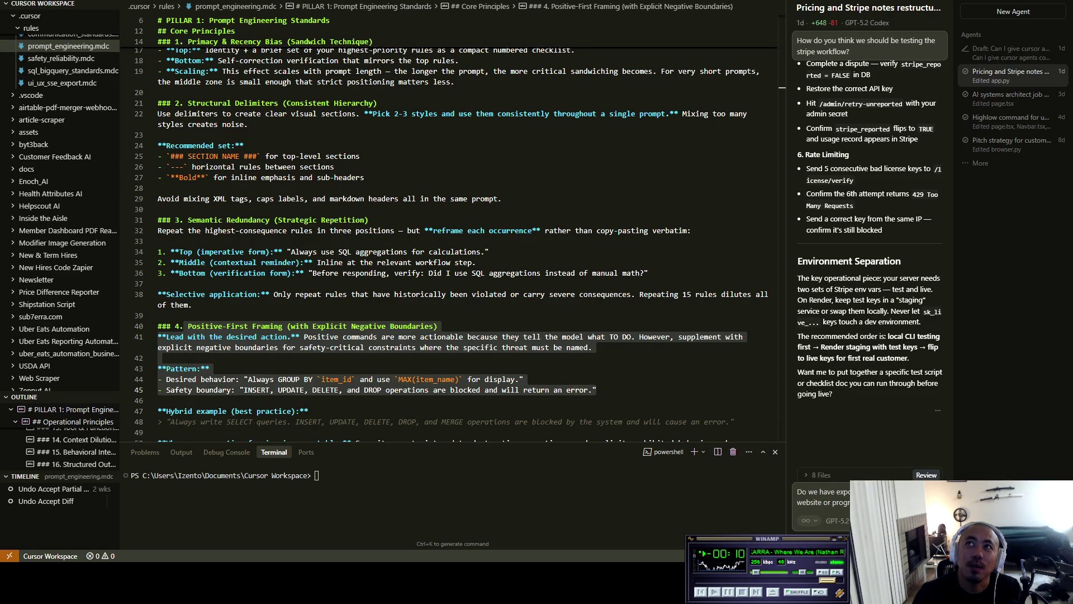
left_click(922, 2)
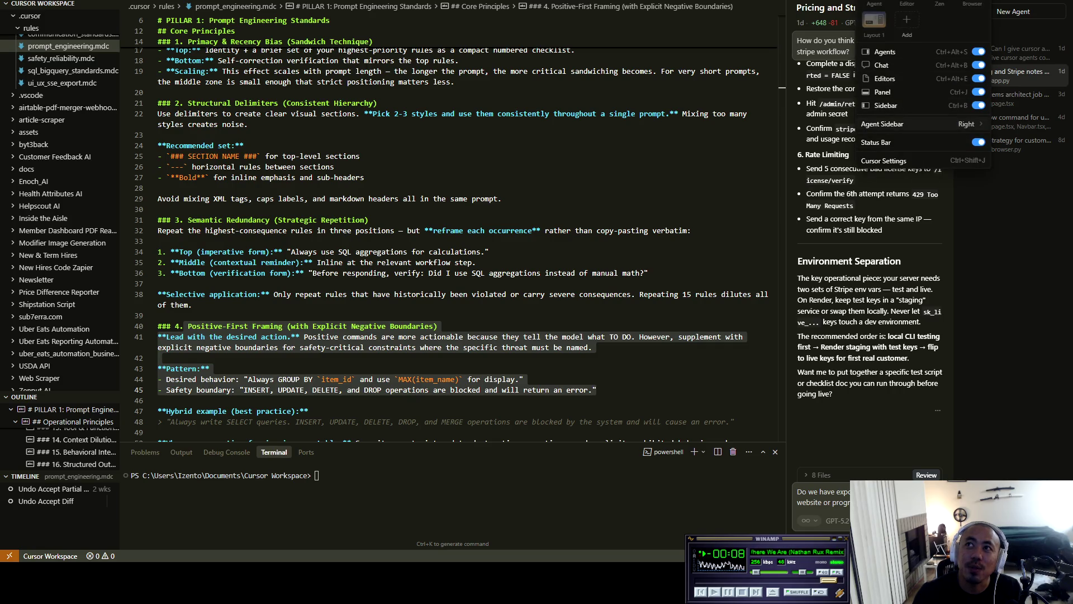
left_click(894, 161)
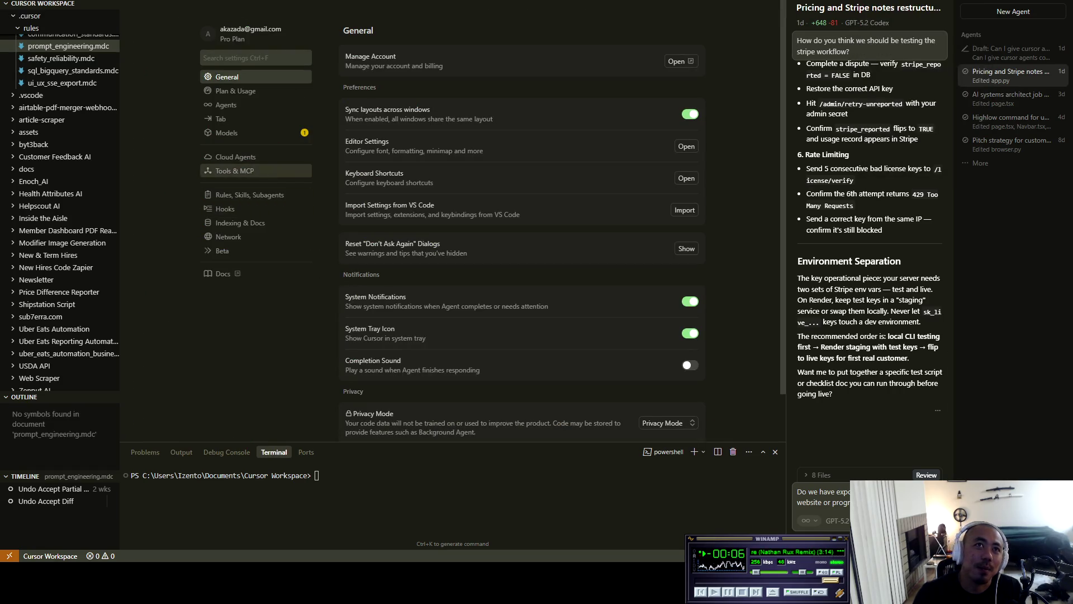
left_click(226, 132)
left_click(367, 410)
scroll(523, 223, "down", 4)
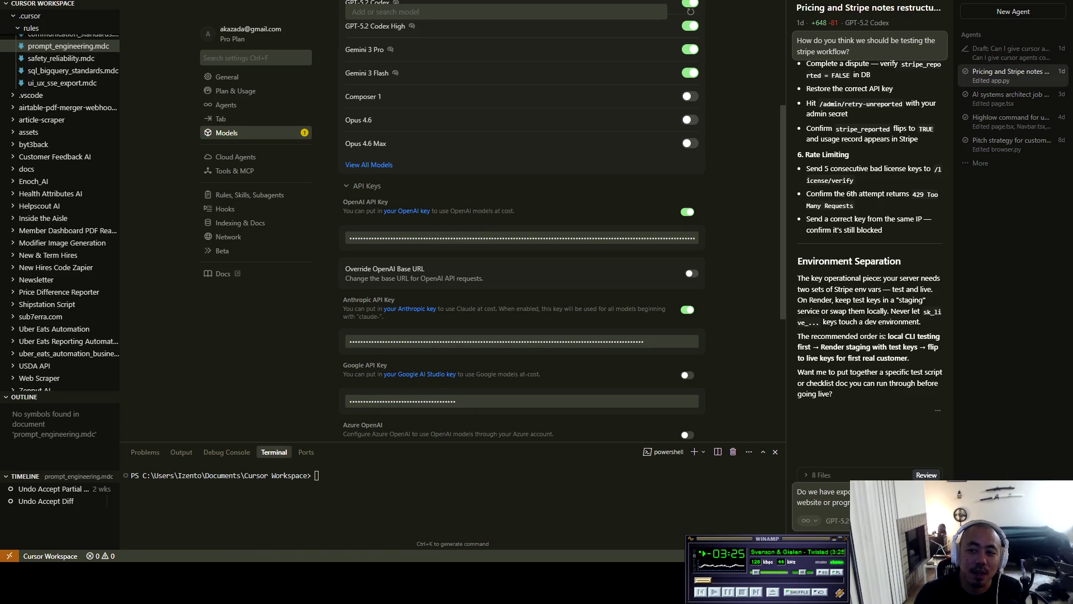
scroll(523, 223, "up", 3)
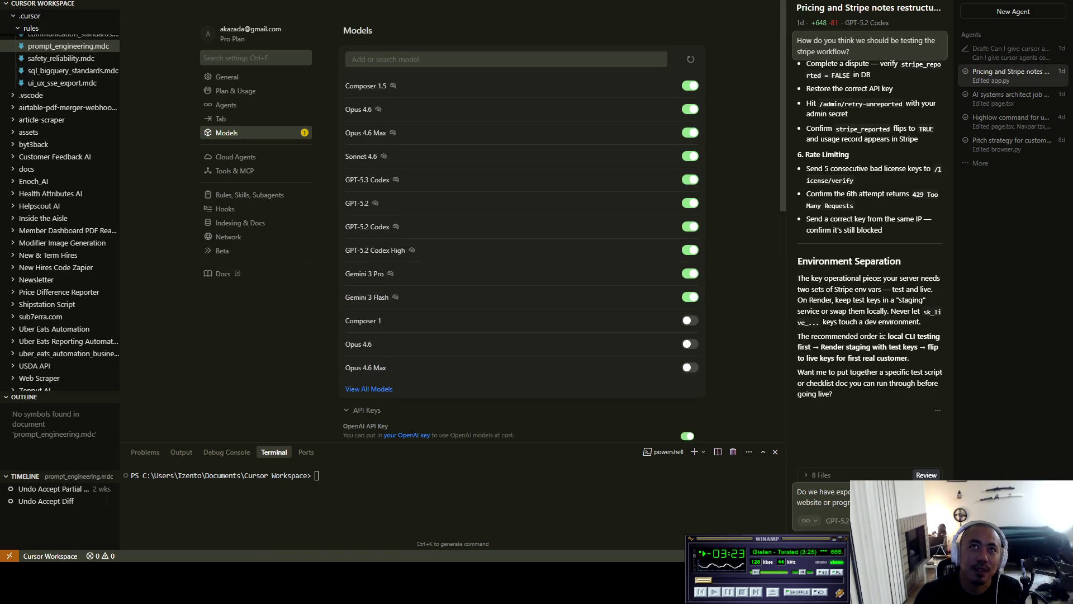
left_click(227, 77)
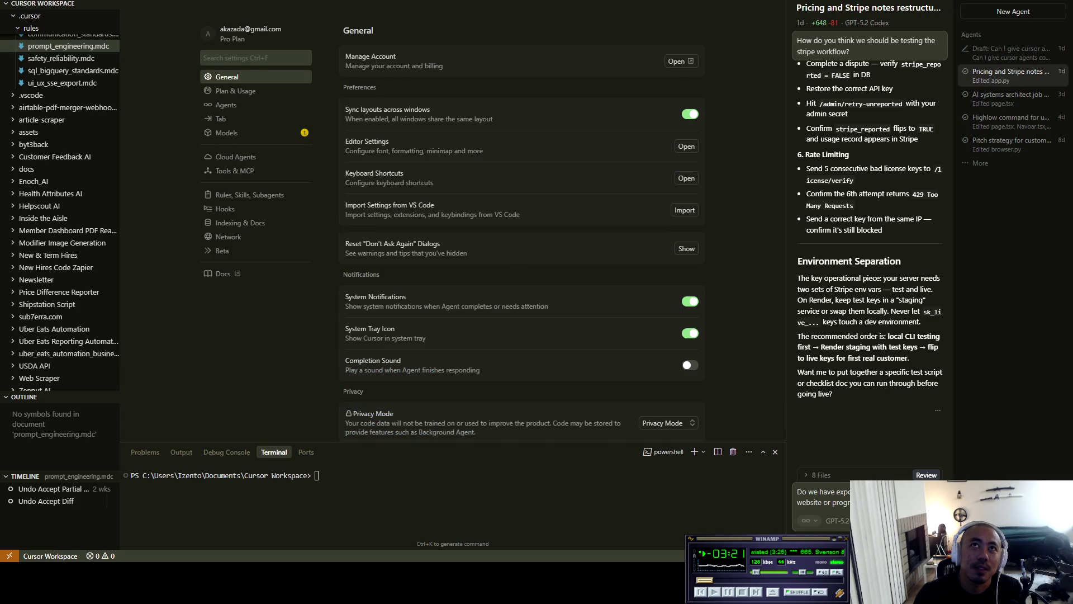
key("ctrl+w")
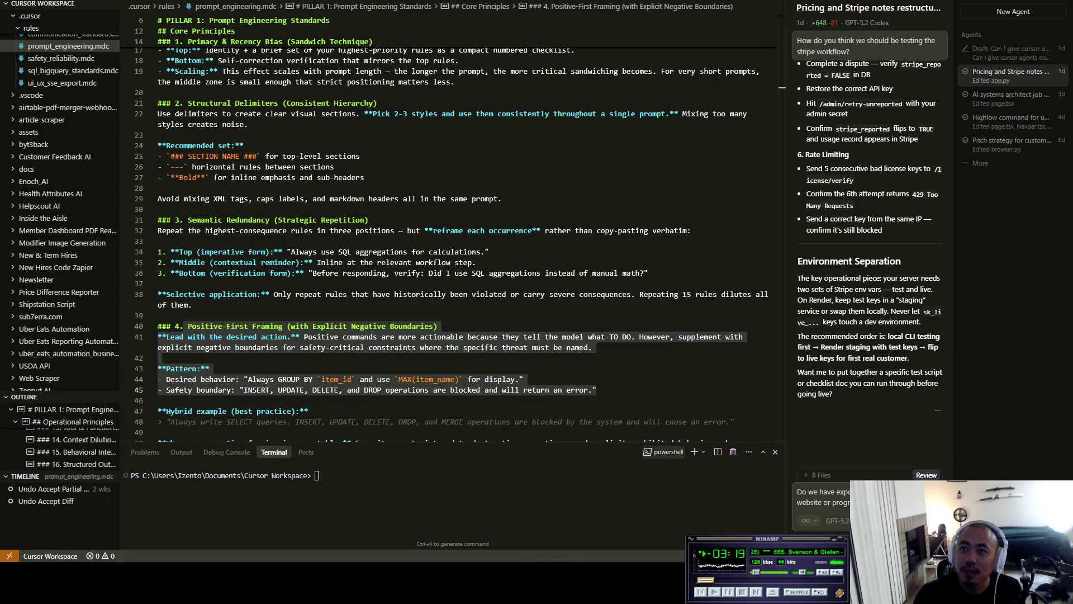
Send the exposed-APIs question to the agent and collapse the Outline panel.
key("Return")
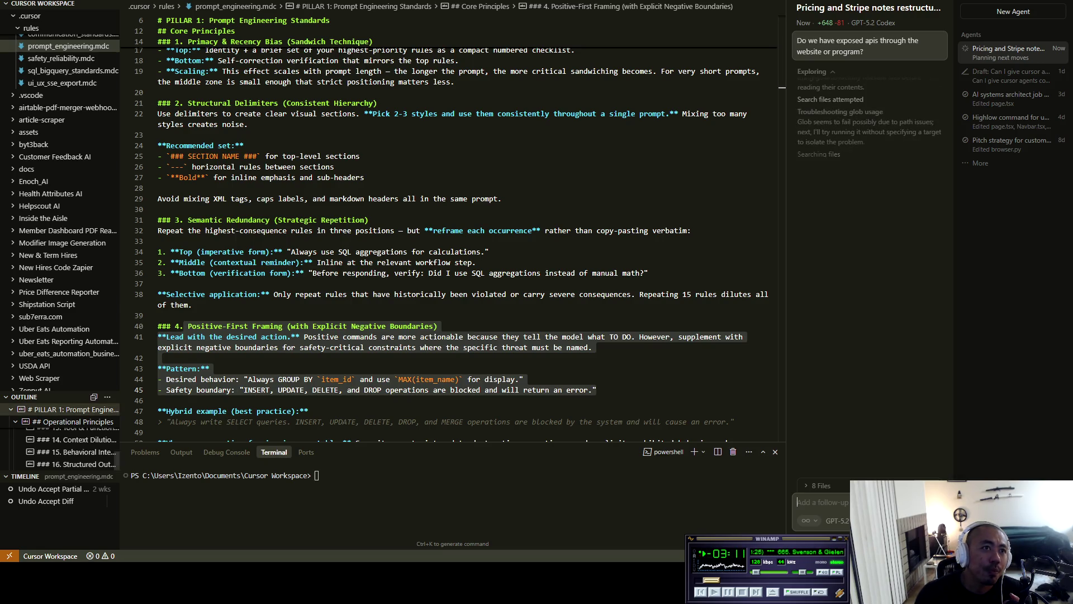
left_click(24, 397)
scroll(50, 310, "up", 2)
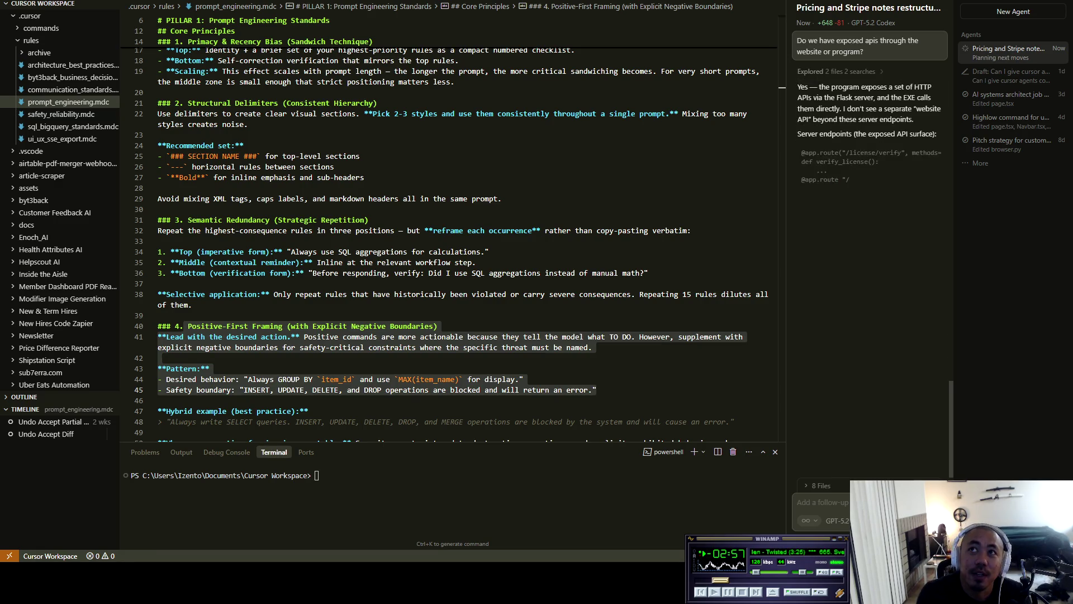
scroll(869, 269, "up", 5)
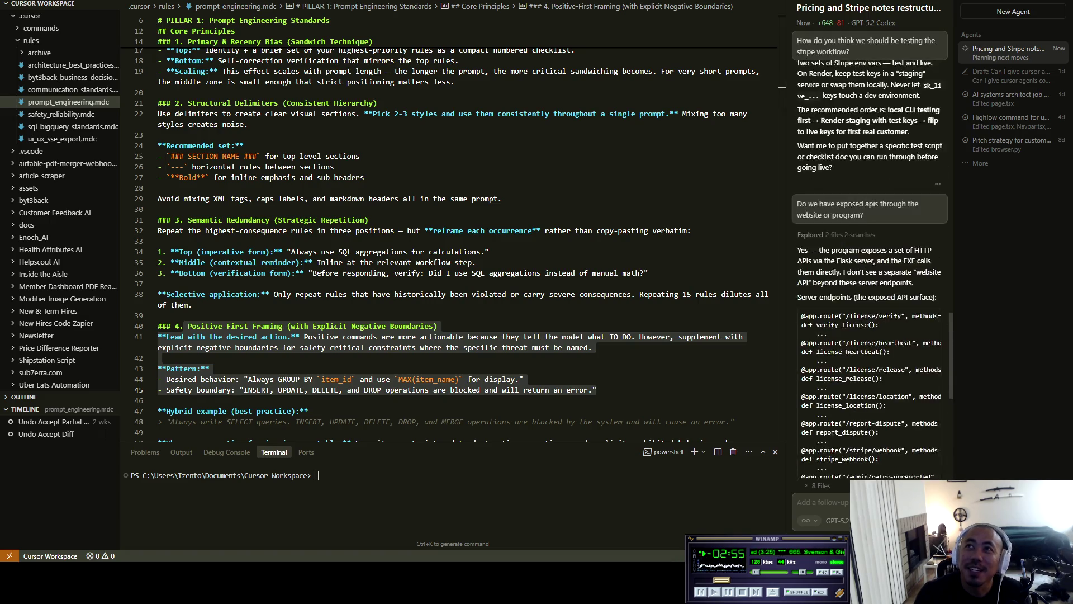
Highlight the HTTP API sentence in the endpoint reply and start typing 'Ok, do you think'.
mouse_move(839, 362)
left_mouse_down()
mouse_move(933, 361)
mouse_move(809, 373)
mouse_move(931, 372)
mouse_move(845, 383)
mouse_move(938, 384)
mouse_move(852, 408)
mouse_move(819, 394)
mouse_move(907, 394)
mouse_move(899, 408)
mouse_move(832, 408)
mouse_move(937, 408)
left_mouse_up()
scroll(895, 336, "down", 7)
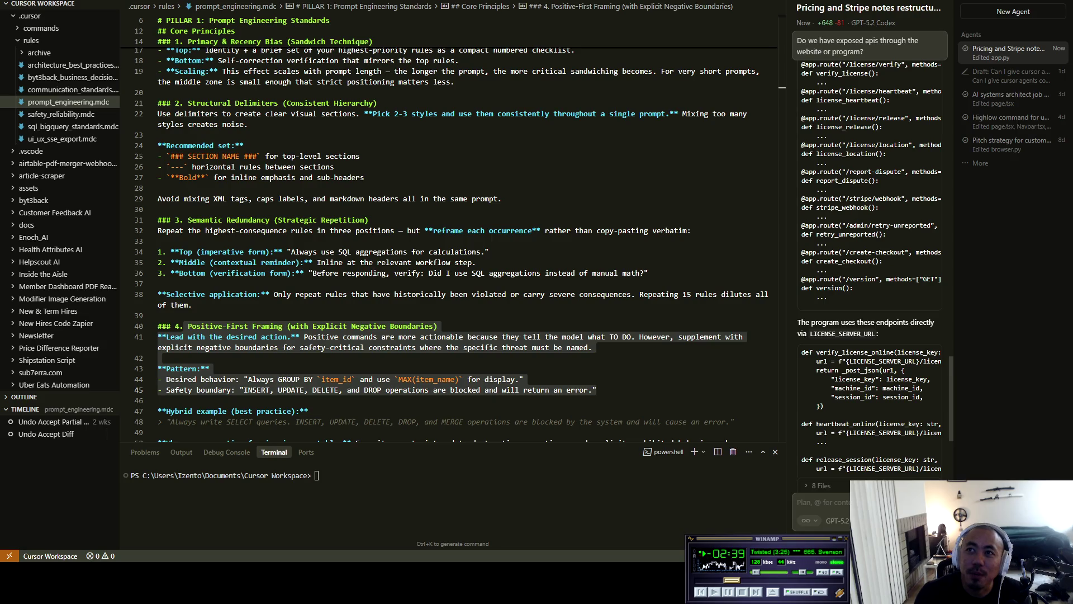
scroll(870, 268, "down", 1)
scroll(869, 268, "down", 3)
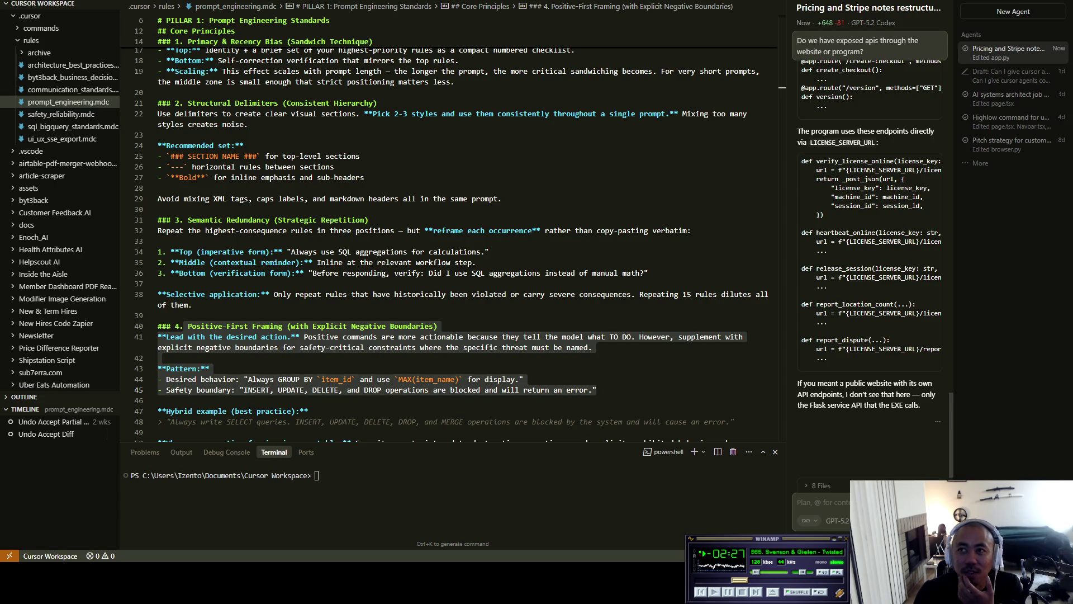
type("Ok")
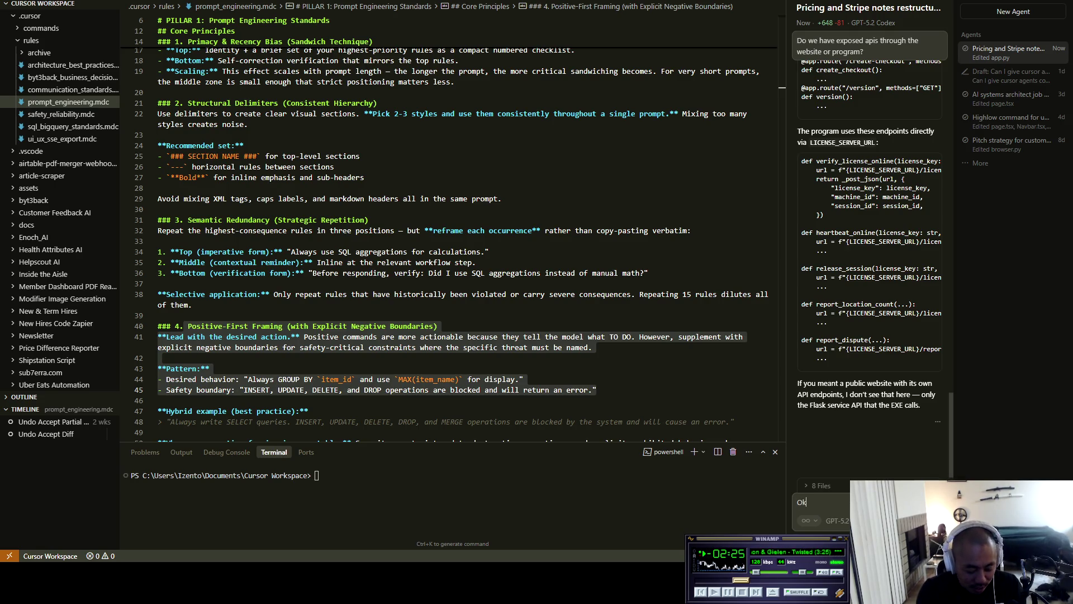
type(", do you think")
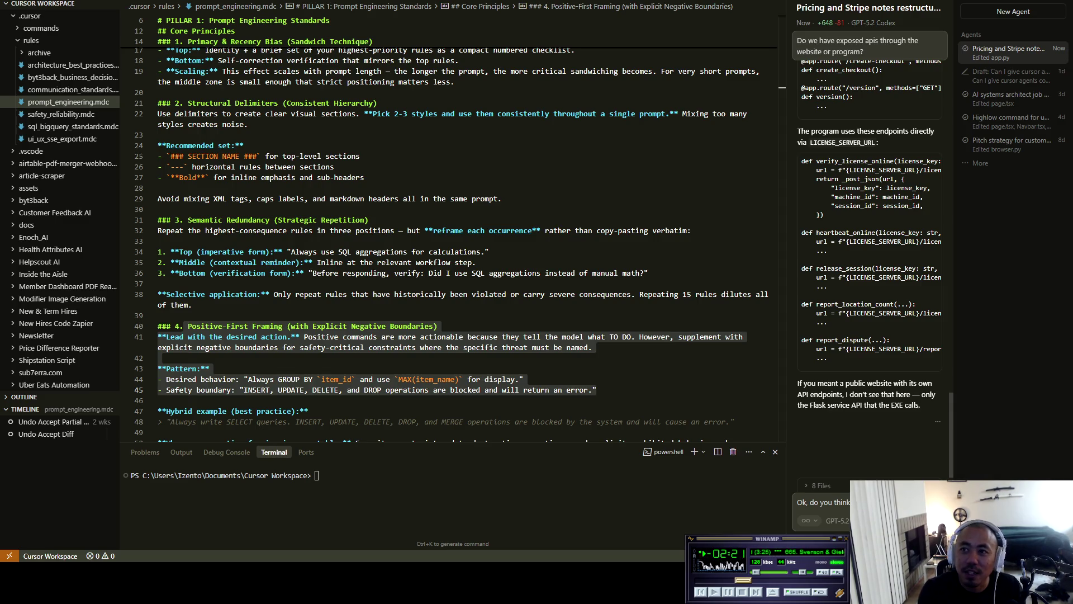
Send the security-concern follow-up and highlight the license-key guessing risk in the reply.
key("Return")
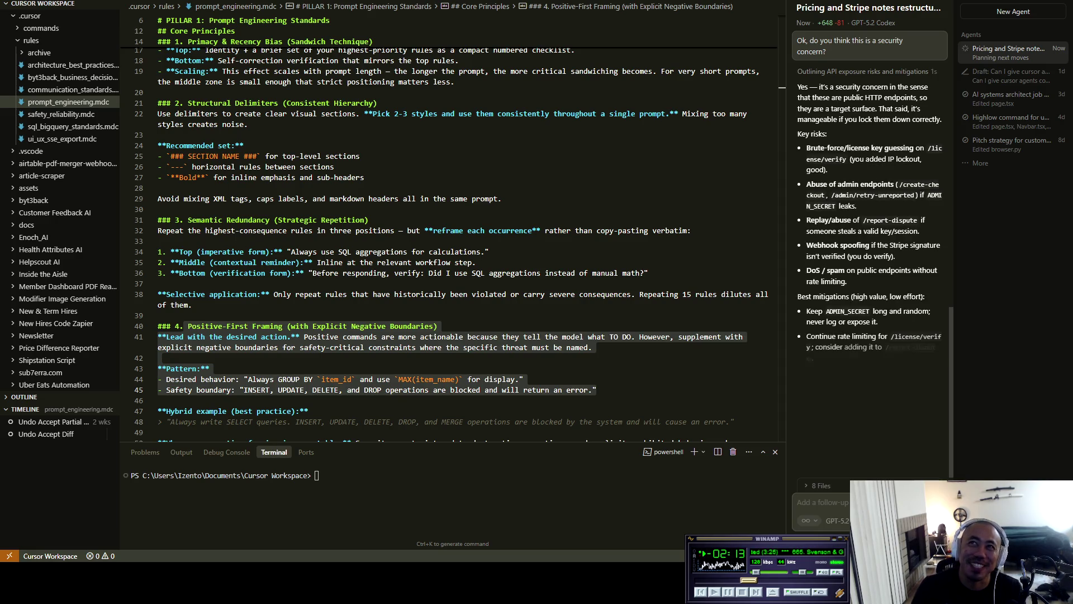
left_click_drag(826, 165, 915, 165)
mouse_move(819, 103)
left_mouse_down()
mouse_move(906, 104)
mouse_move(914, 115)
mouse_move(803, 126)
mouse_move(927, 115)
mouse_move(849, 125)
mouse_move(920, 125)
mouse_move(827, 151)
mouse_move(928, 165)
mouse_move(837, 175)
mouse_move(914, 175)
mouse_move(820, 200)
mouse_move(827, 187)
left_mouse_up()
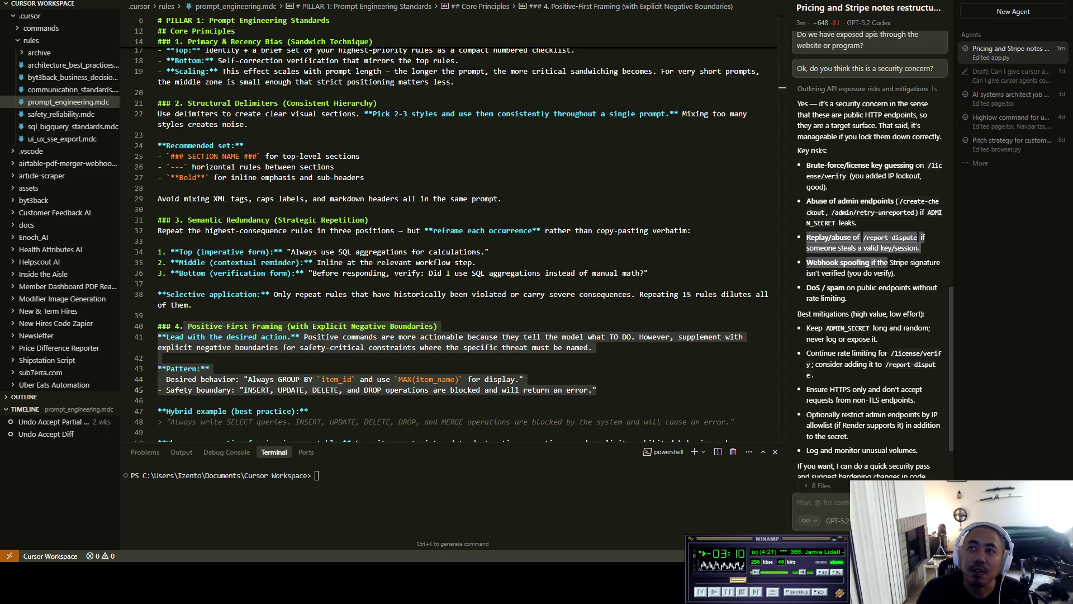
mouse_move(876, 287)
left_mouse_down()
mouse_move(826, 287)
mouse_move(862, 287)
left_mouse_up()
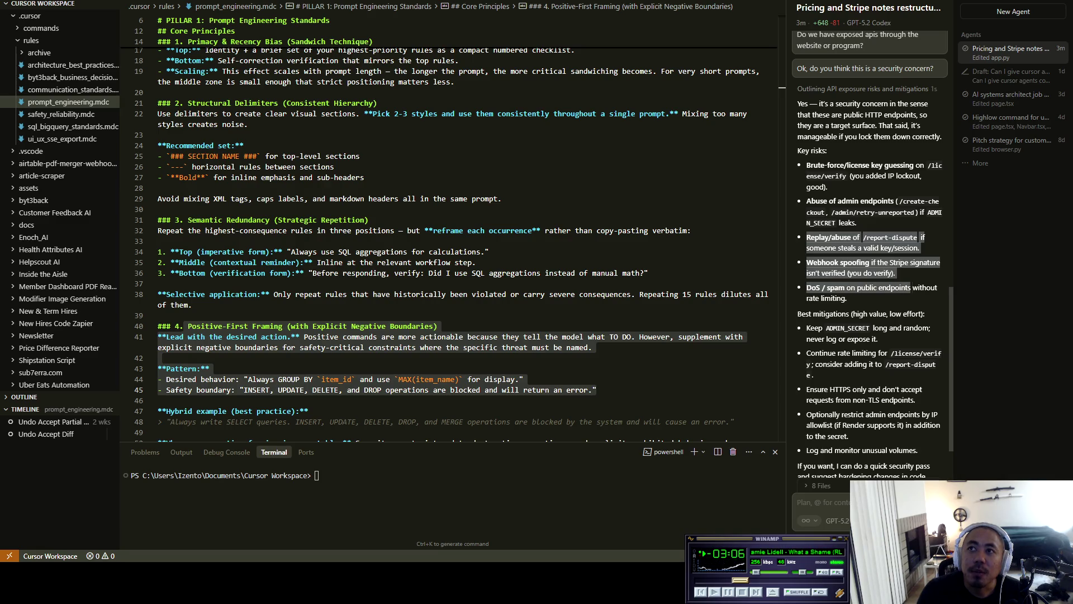
left_click(846, 298)
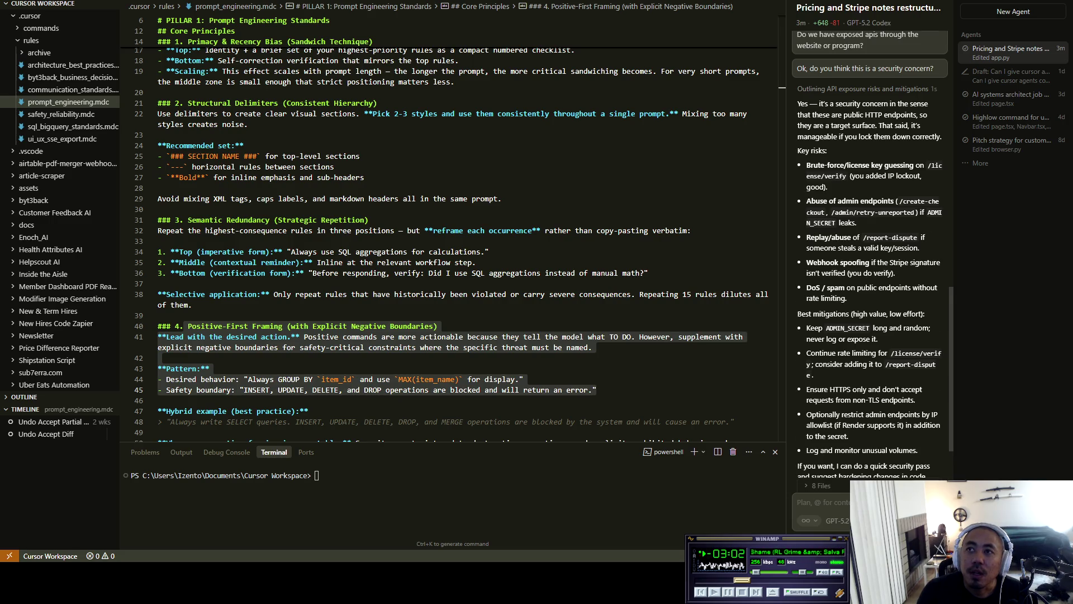
scroll(872, 252, "down", 1)
mouse_move(806, 325)
left_mouse_down()
mouse_move(897, 325)
mouse_move(884, 336)
mouse_move(814, 336)
mouse_move(936, 336)
mouse_move(812, 347)
mouse_move(923, 362)
mouse_move(840, 371)
mouse_move(916, 371)
left_mouse_up()
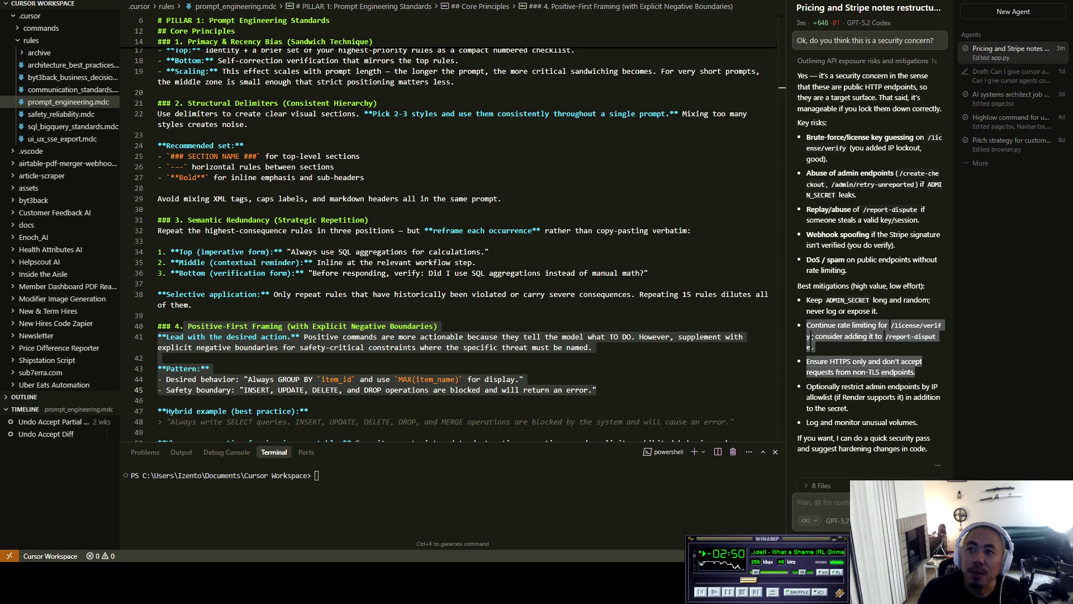
scroll(875, 261, "down", 1)
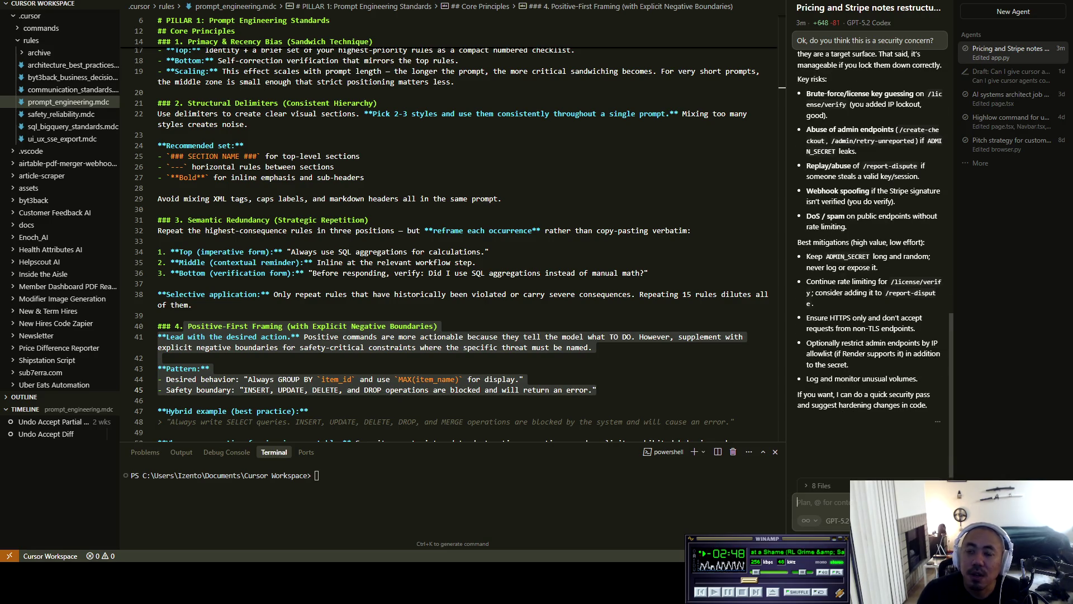
type("Y")
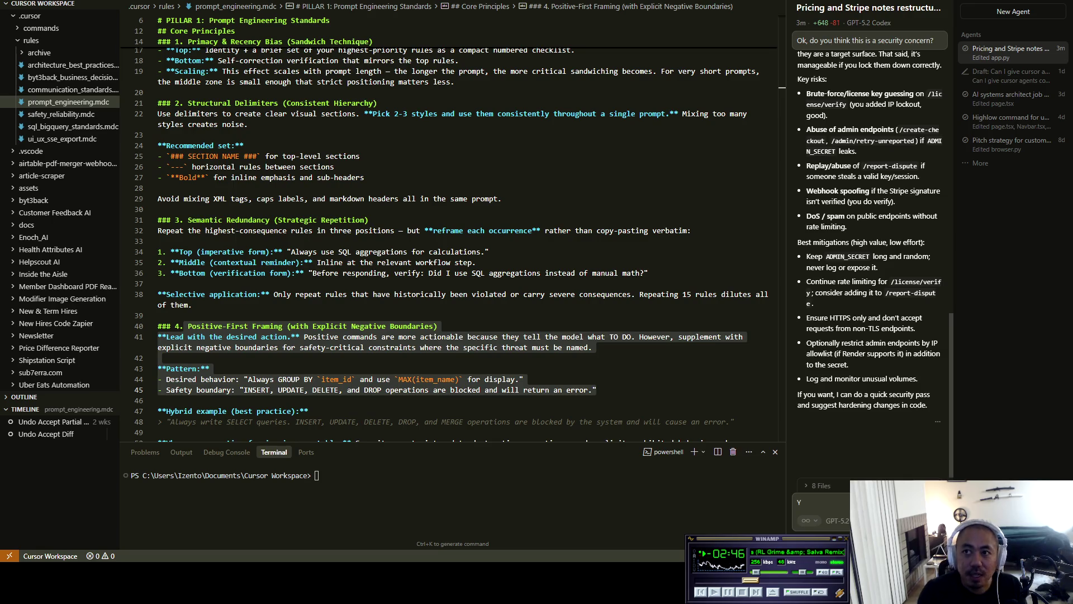
type("es please.")
Send 'Yes please.' to accept the agent's security pass, then collapse the rules folder.
key("Return")
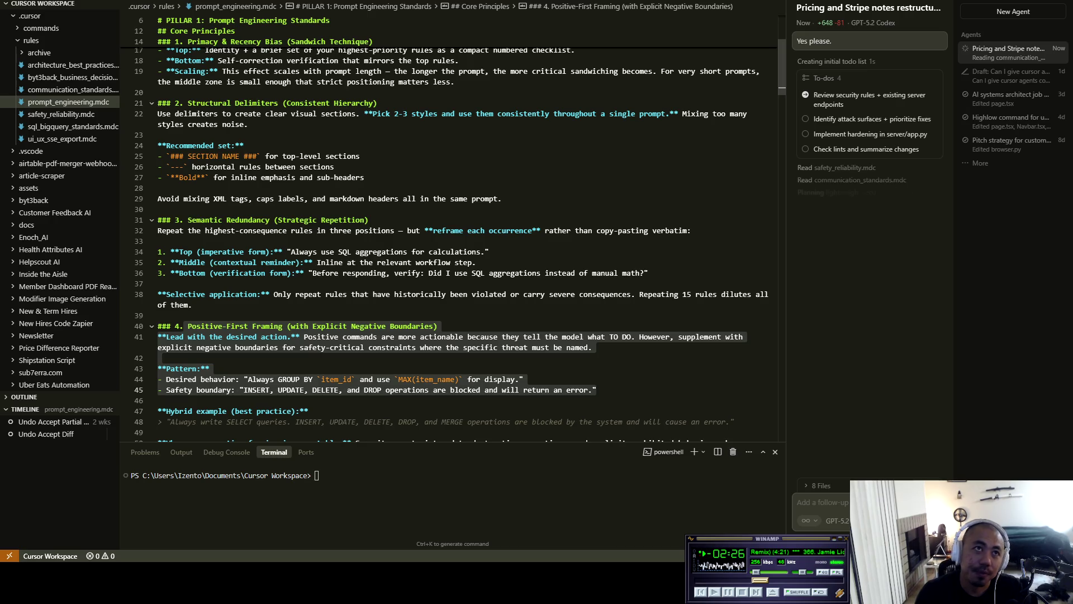
left_click(30, 40)
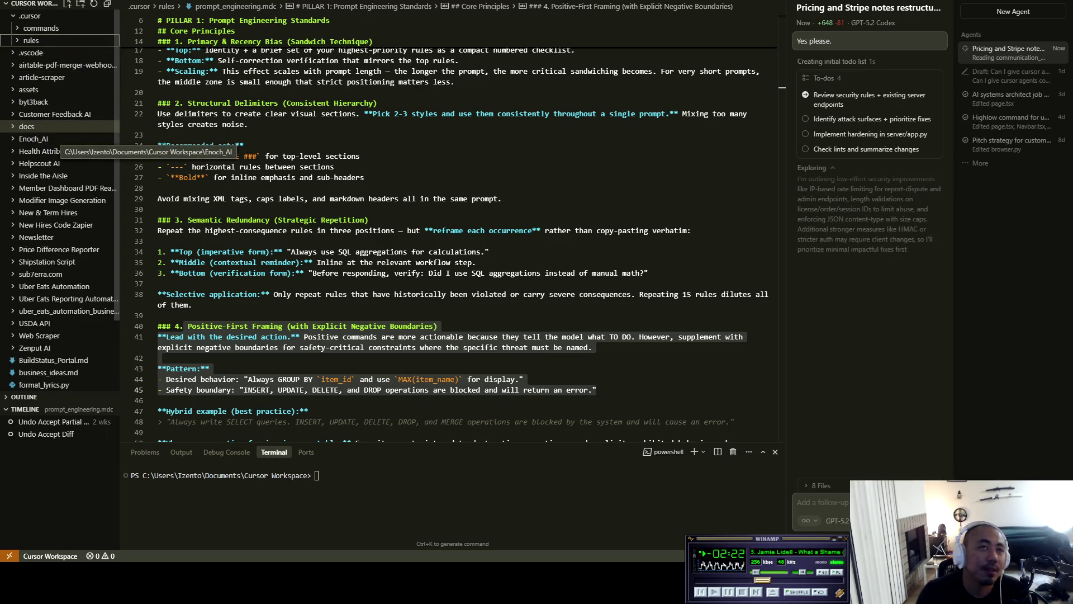
Expand byt3back, multi-select config.py, gui.py, models.py, orders_page.py, automation.py and browser.py, then open config.py.
left_click(34, 102)
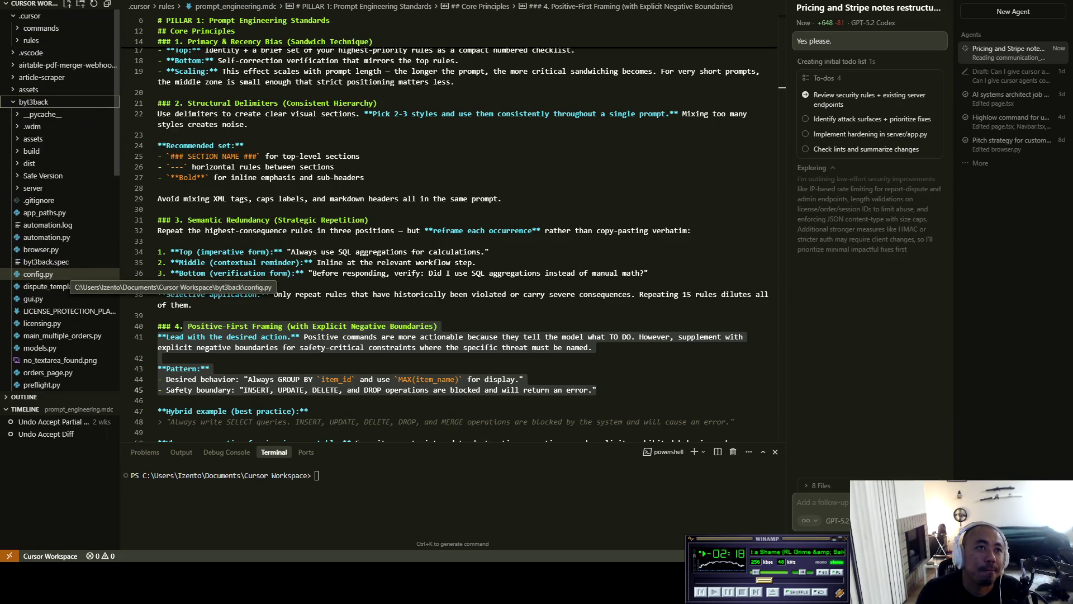
left_click(38, 274, "ctrl")
left_click(33, 298, "ctrl")
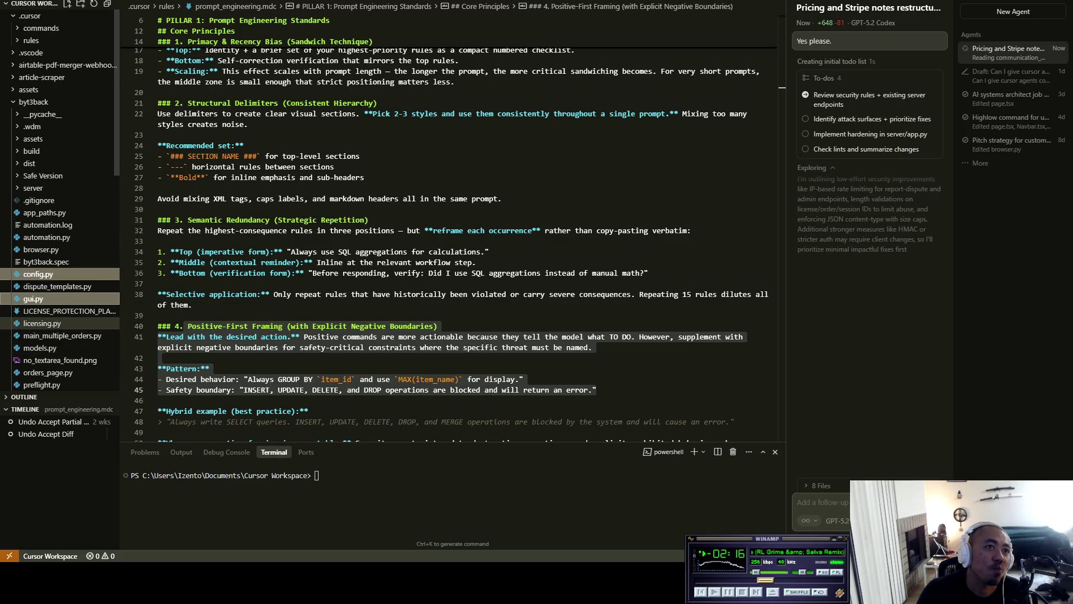
left_click(39, 347, "ctrl")
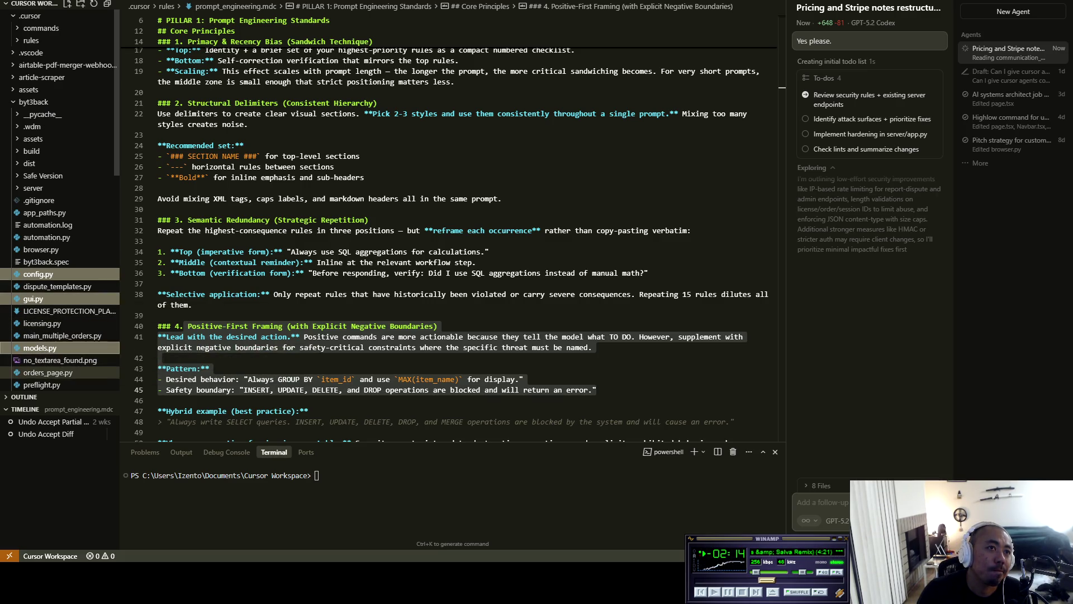
left_click(48, 372, "ctrl")
left_click(41, 249, "ctrl")
left_click(46, 237, "ctrl")
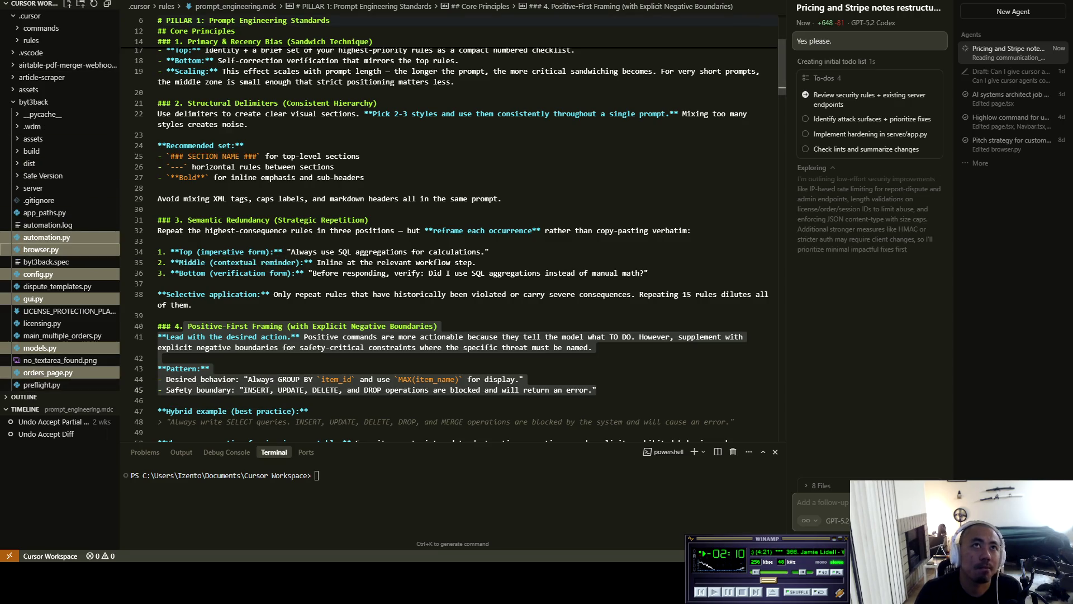
left_click(38, 274)
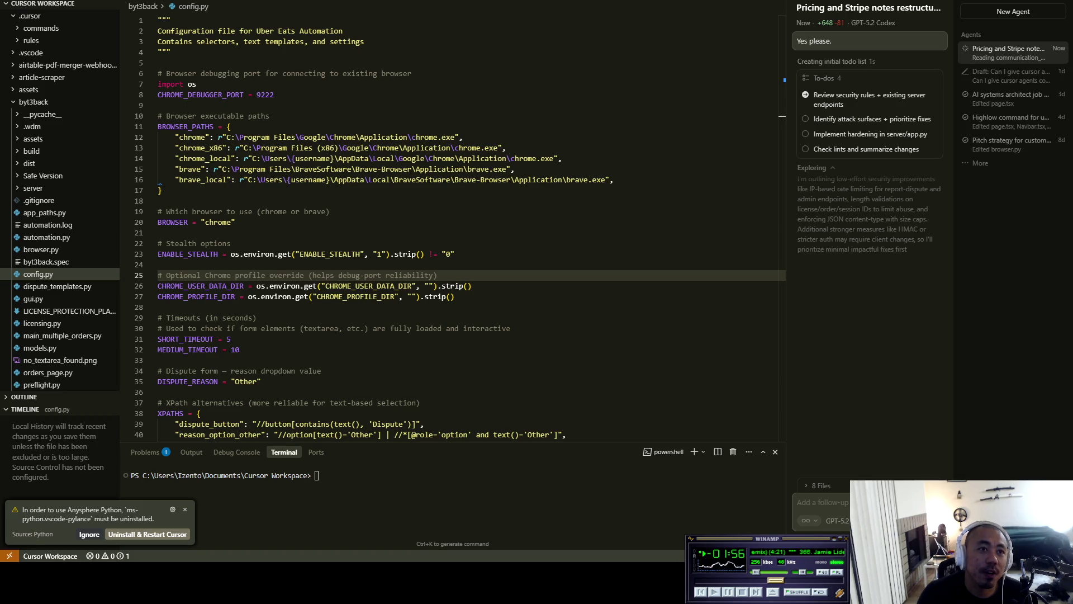
Decline uninstalling the conflicting Python extension while the agent adds rate limiting, an IP allowlist and length checks.
left_click(89, 534)
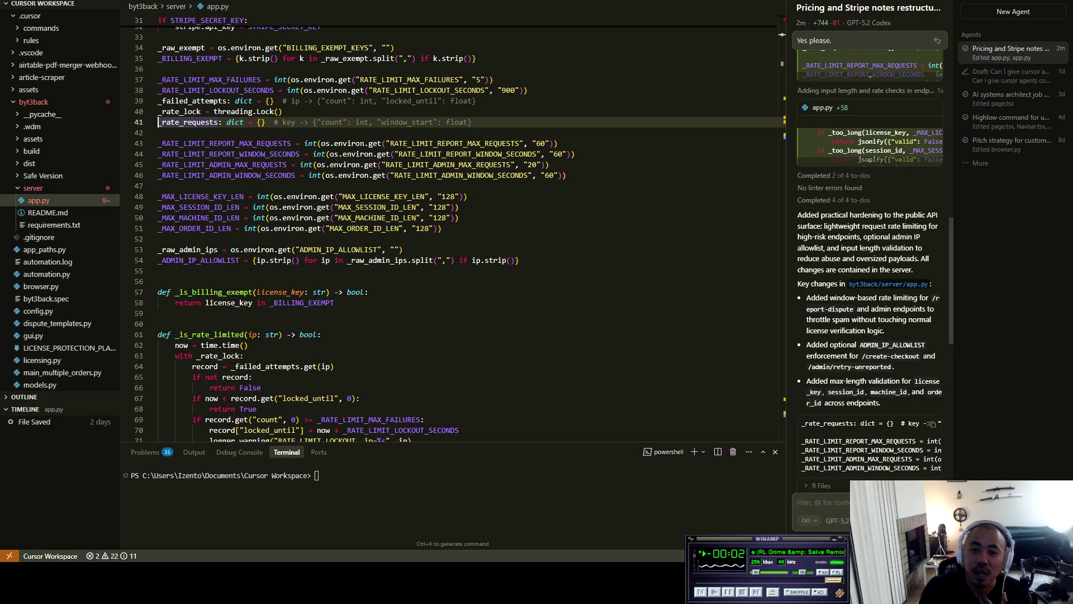
scroll(872, 268, "down", 5)
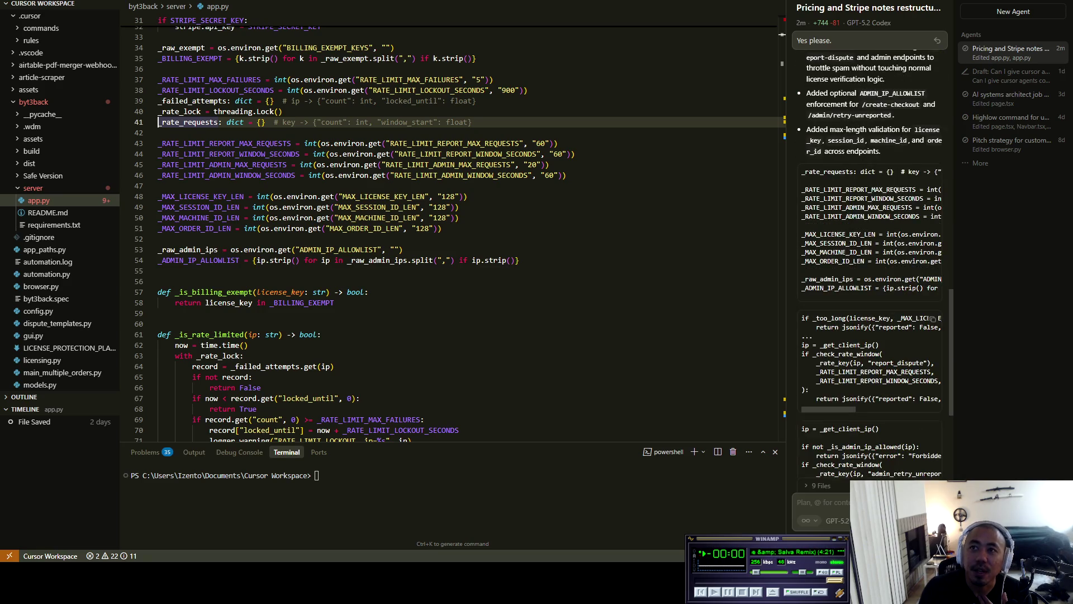
Read the agent's closing summary and its offer about README defaults.
scroll(873, 262, "down", 5)
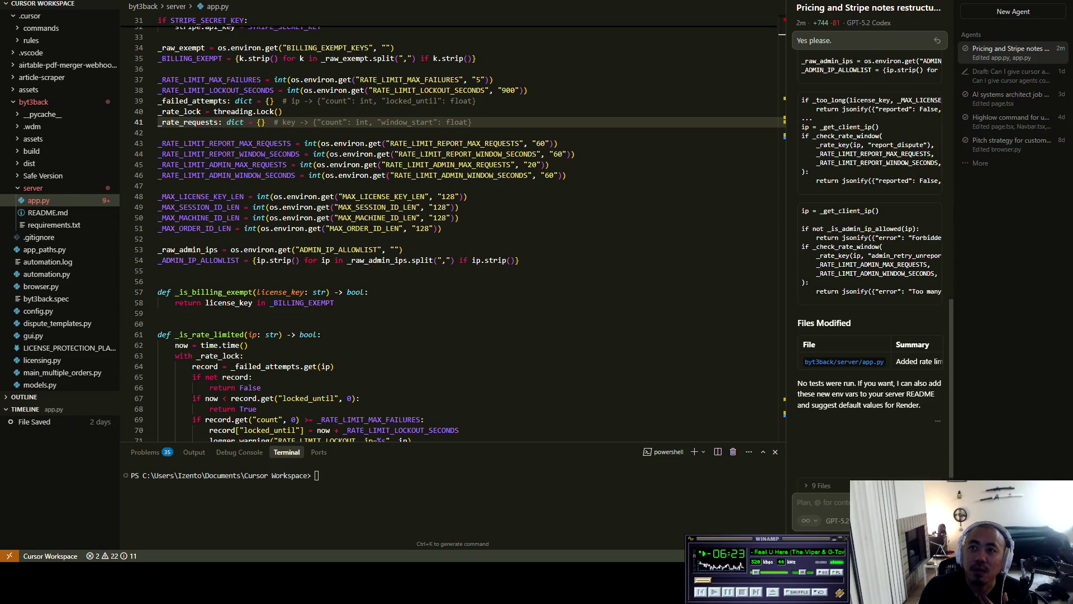
mouse_move(857, 384)
left_mouse_down()
mouse_move(943, 383)
mouse_move(865, 405)
mouse_move(834, 394)
mouse_move(931, 394)
mouse_move(852, 405)
mouse_move(921, 405)
left_mouse_up()
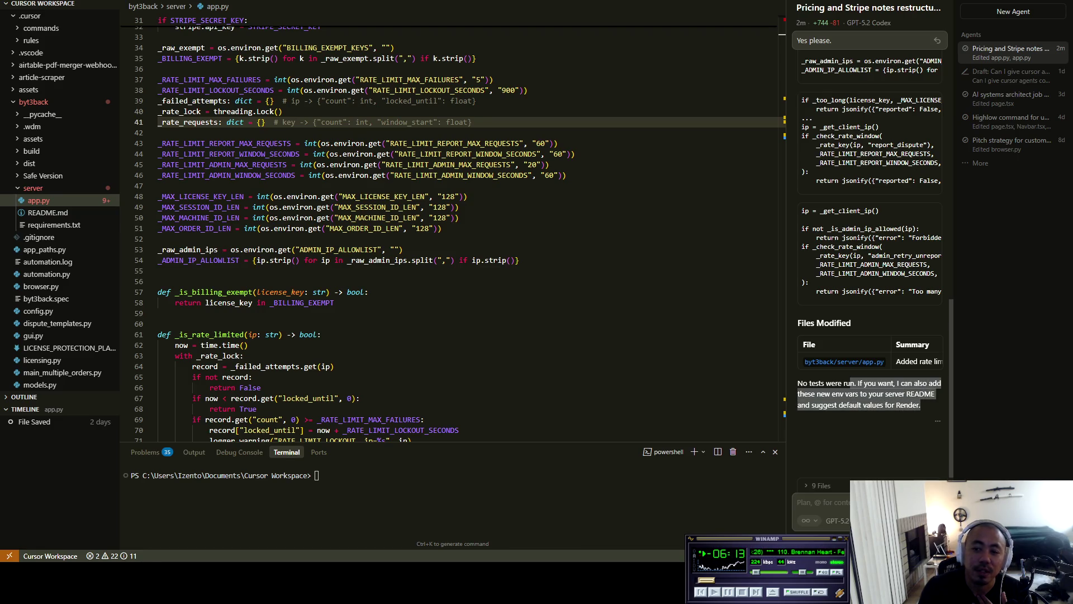
left_click(920, 405)
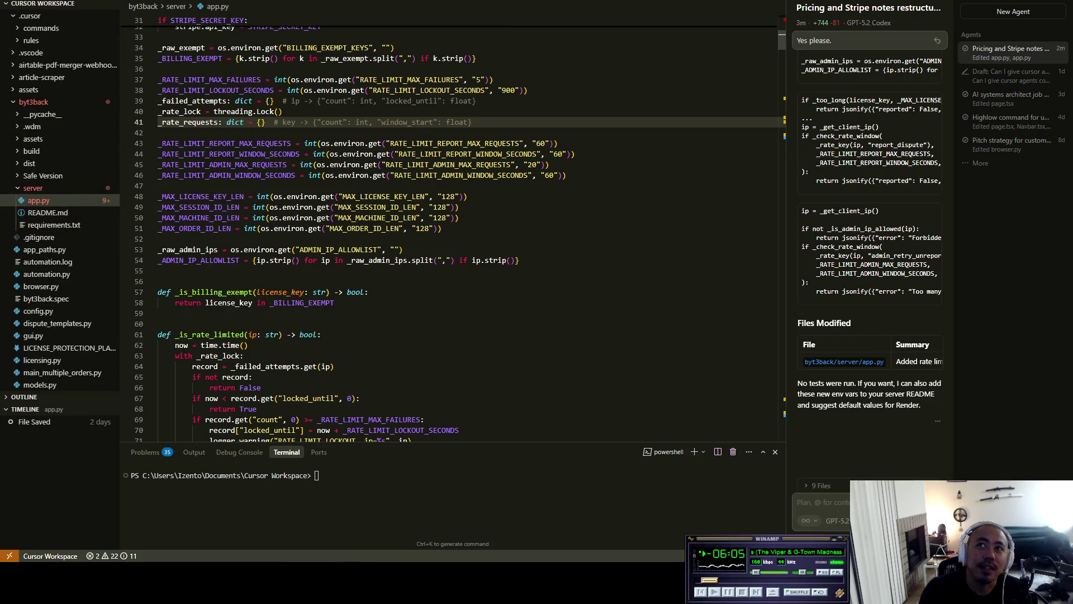
Save the hardened server/app.py, then switch to the browser.
scroll(447, 223, "up", 10)
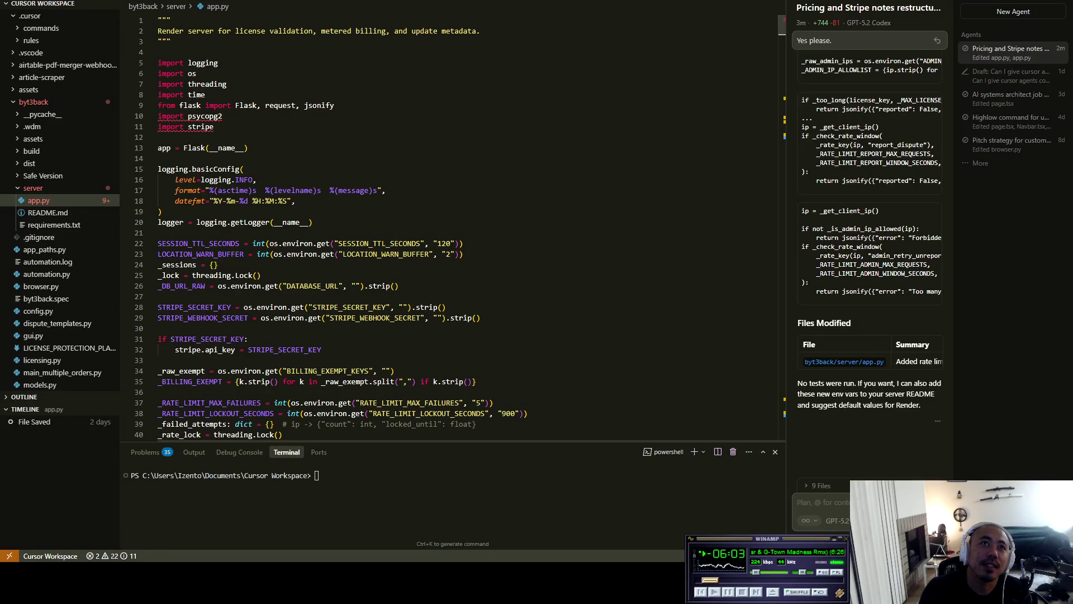
left_click(214, 126)
key("ctrl+s")
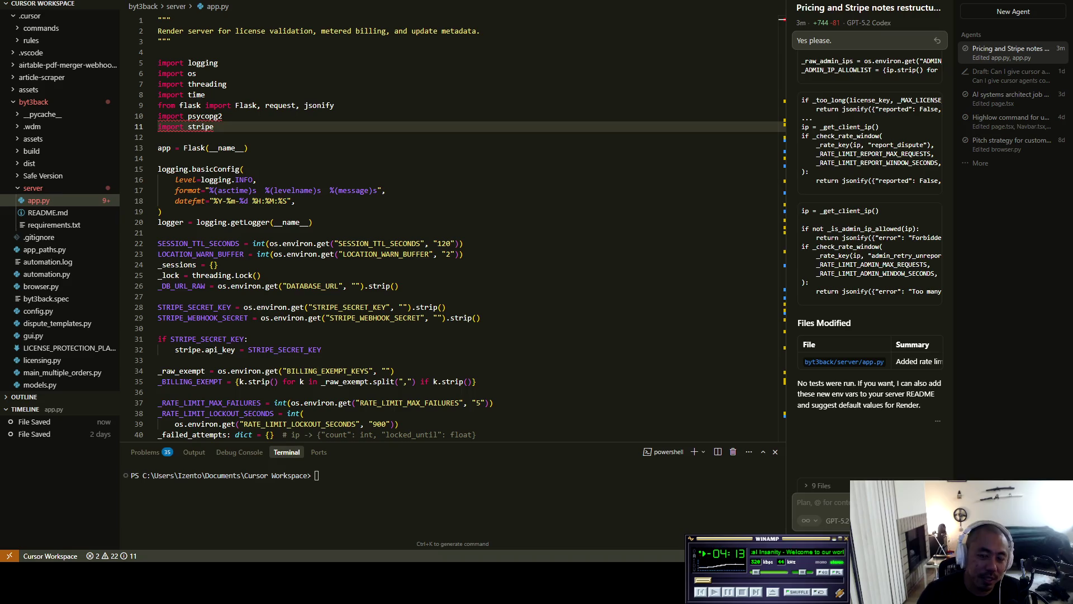
left_click(214, 126)
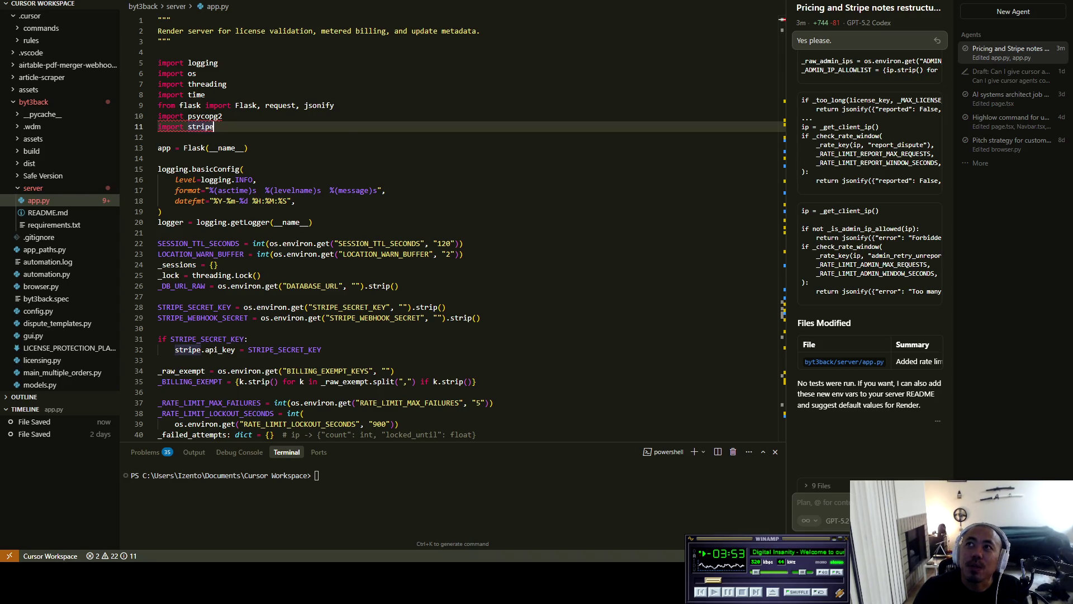
key("alt+Tab")
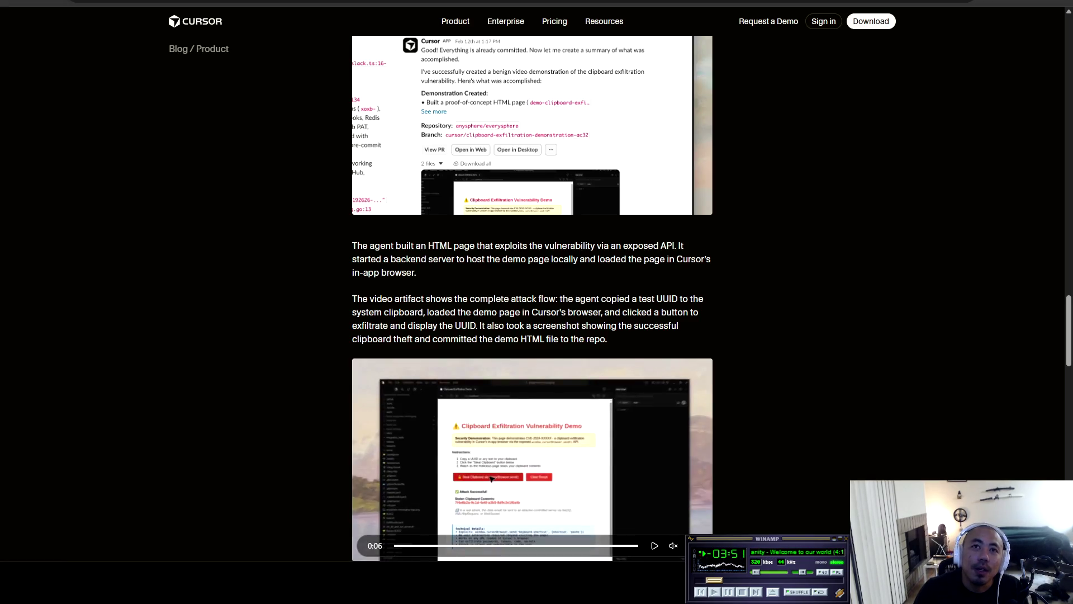
Read the Cursor blog post through to What's next, then view the GitHub profile's repositories.
scroll(532, 296, "down", 1)
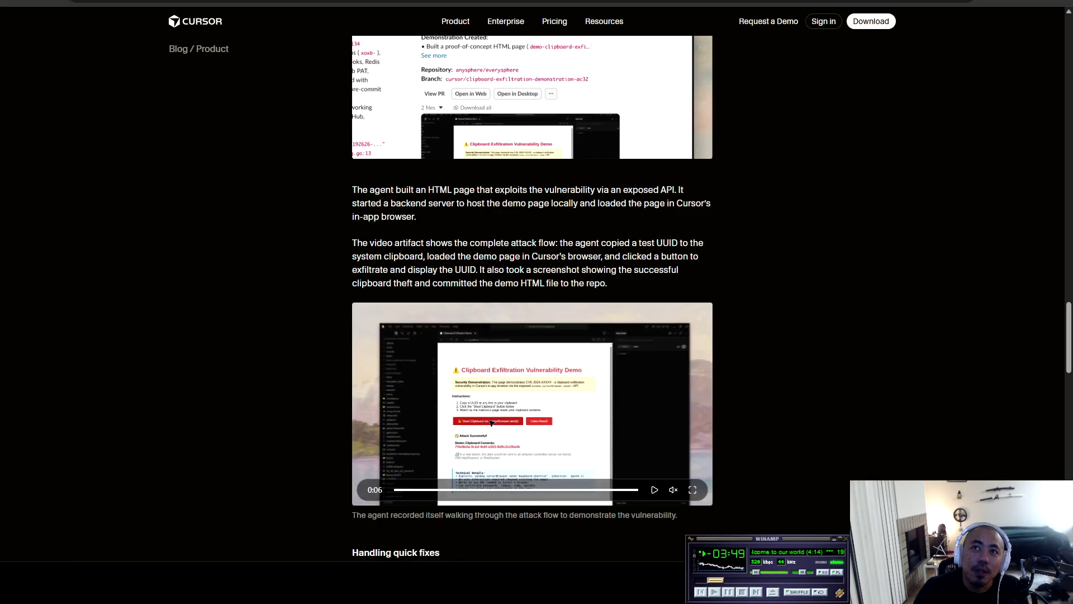
scroll(532, 296, "down", 7)
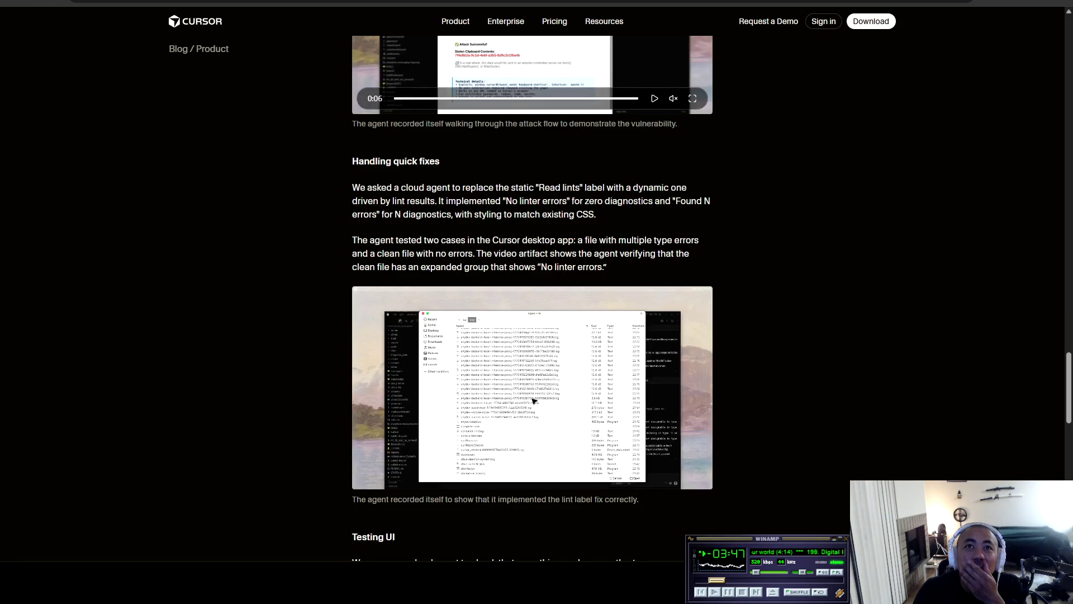
scroll(533, 297, "down", 3)
scroll(532, 297, "down", 7)
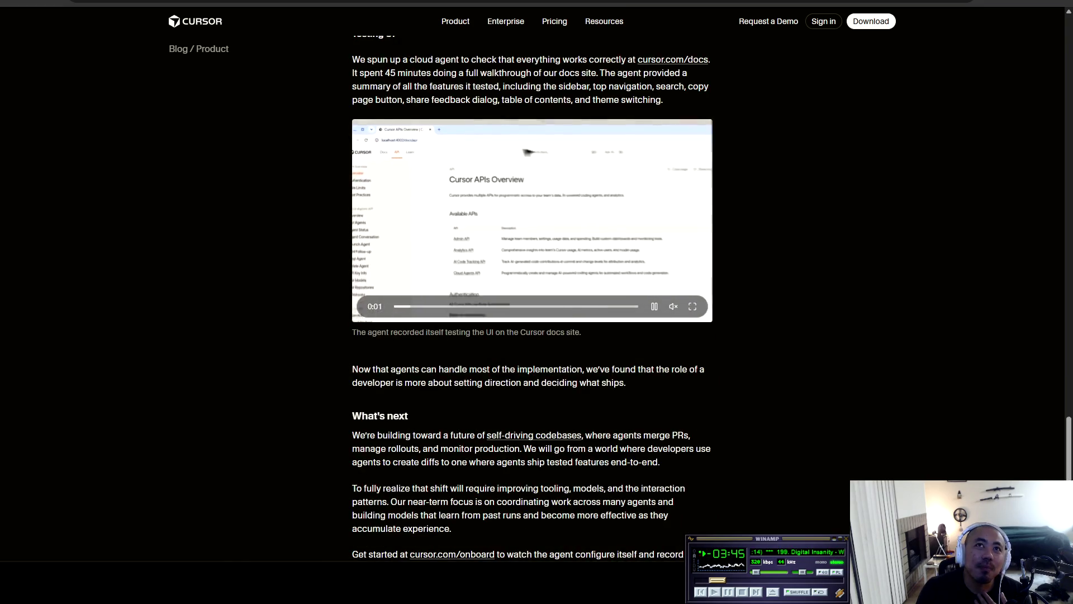
scroll(532, 297, "down", 4)
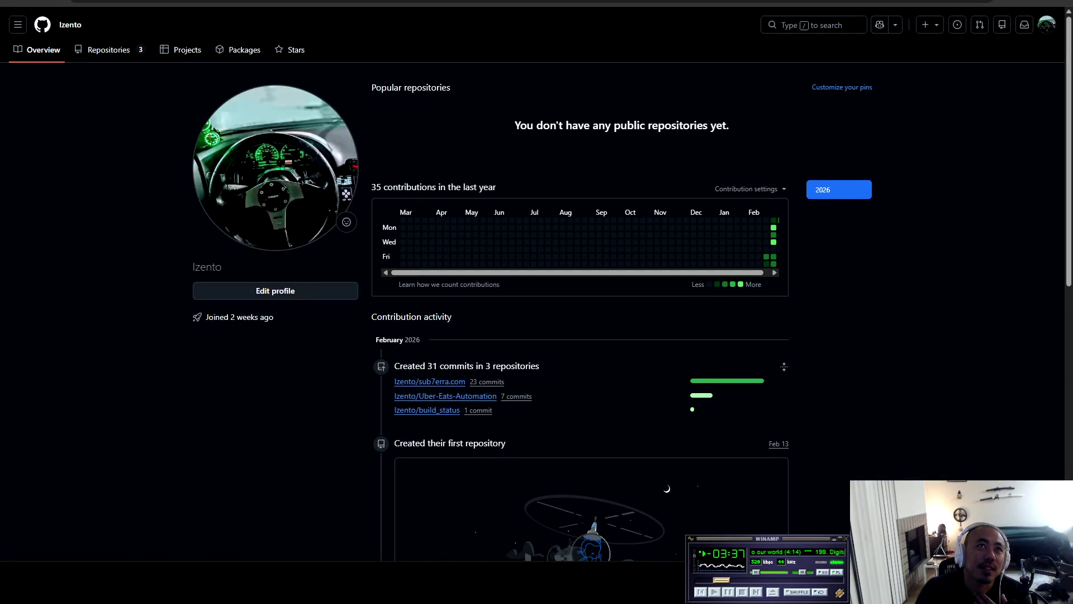
left_click(108, 50)
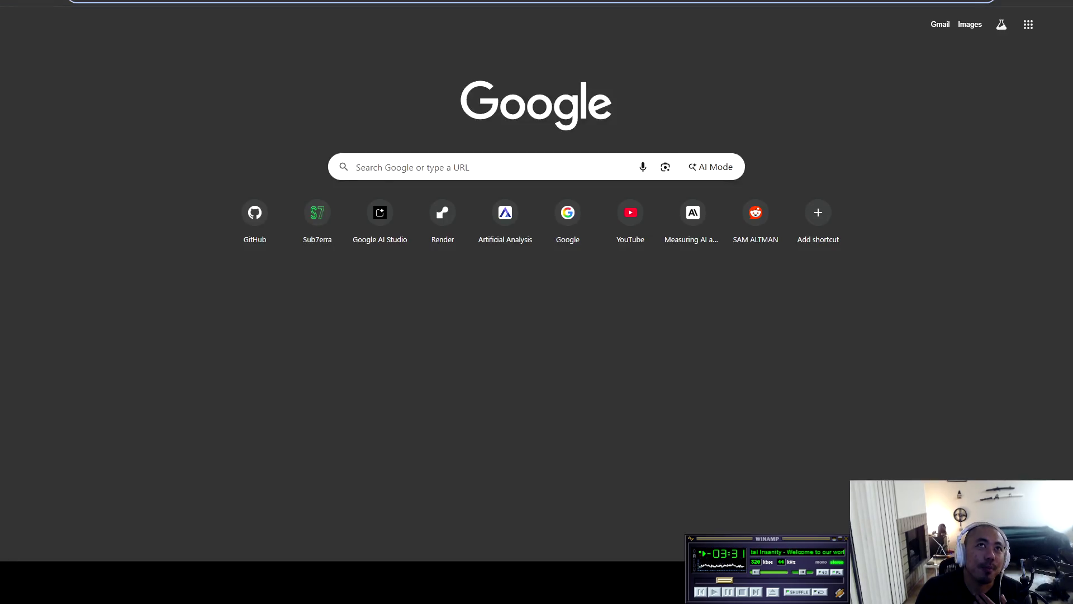
Open the Render homepage from the new-tab shortcut.
left_click(442, 215)
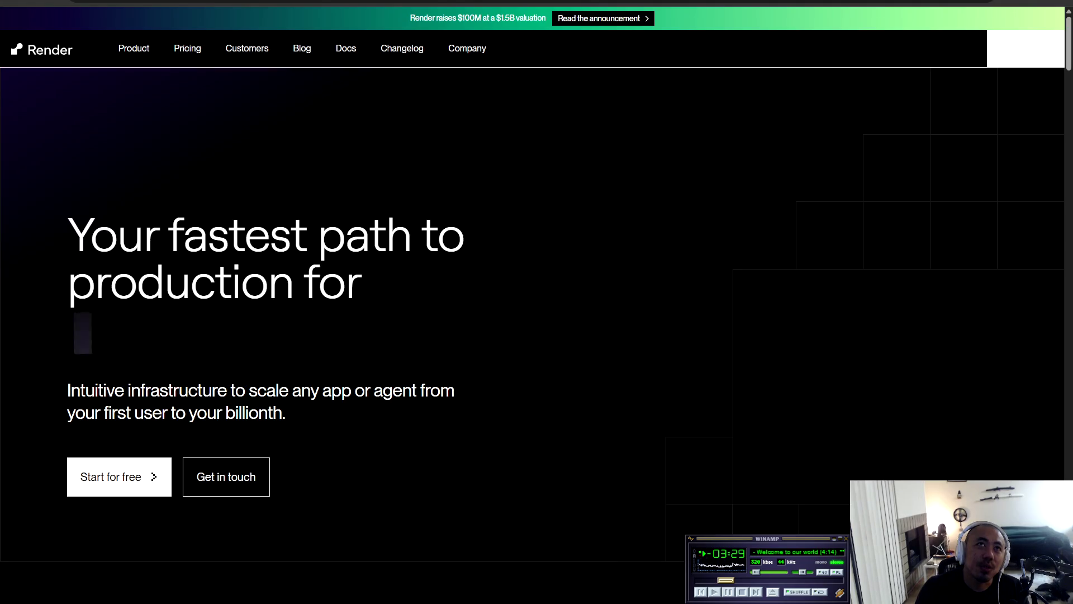
Open the sub7erra.com static site under My project in Render and view its bandwidth metrics.
left_click(1026, 48)
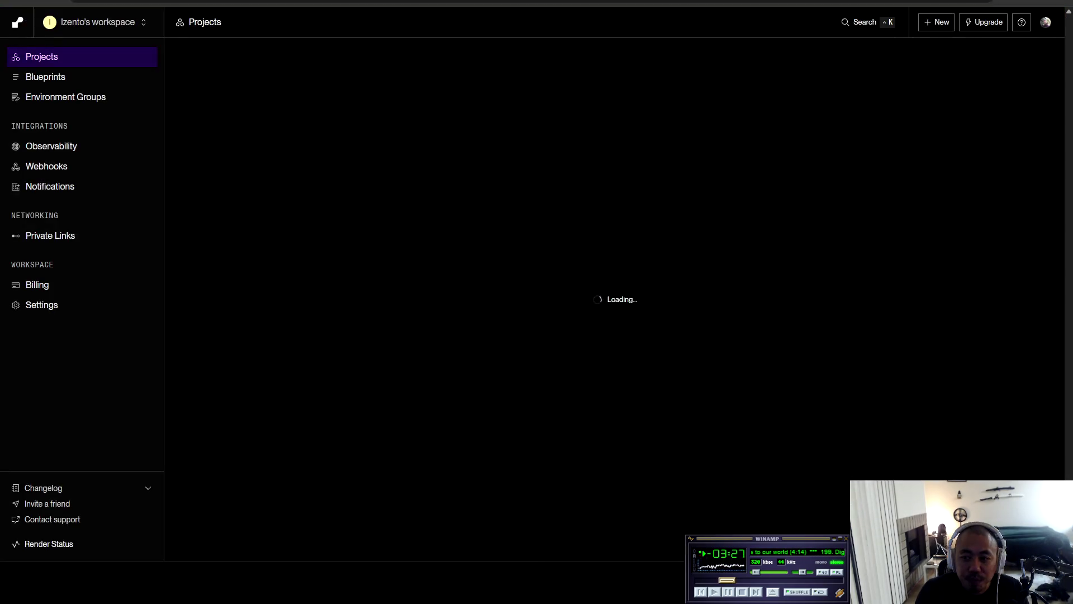
left_click(292, 173)
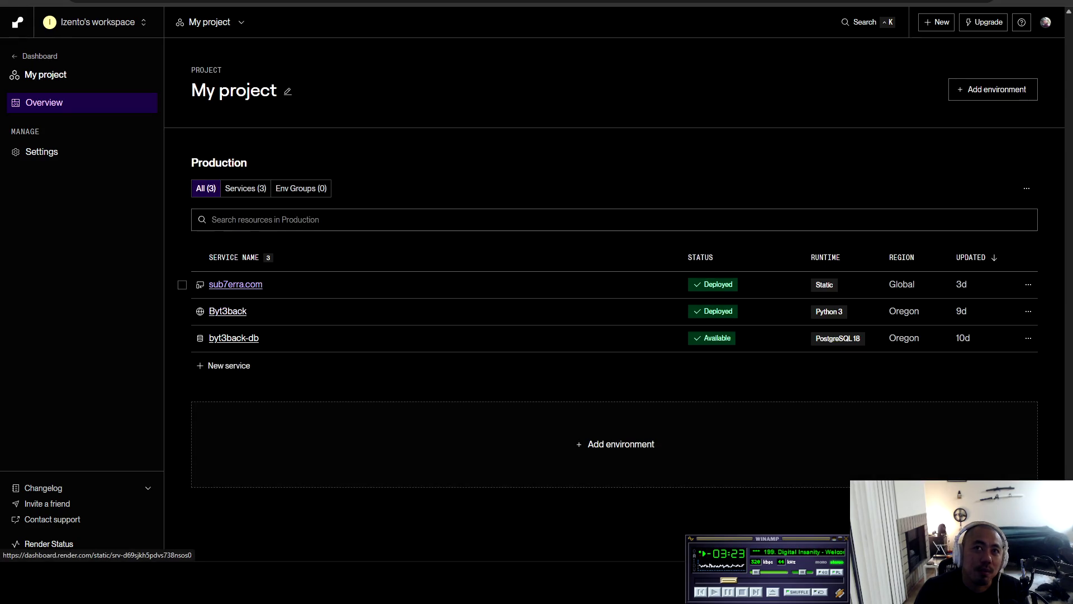
left_click(235, 285)
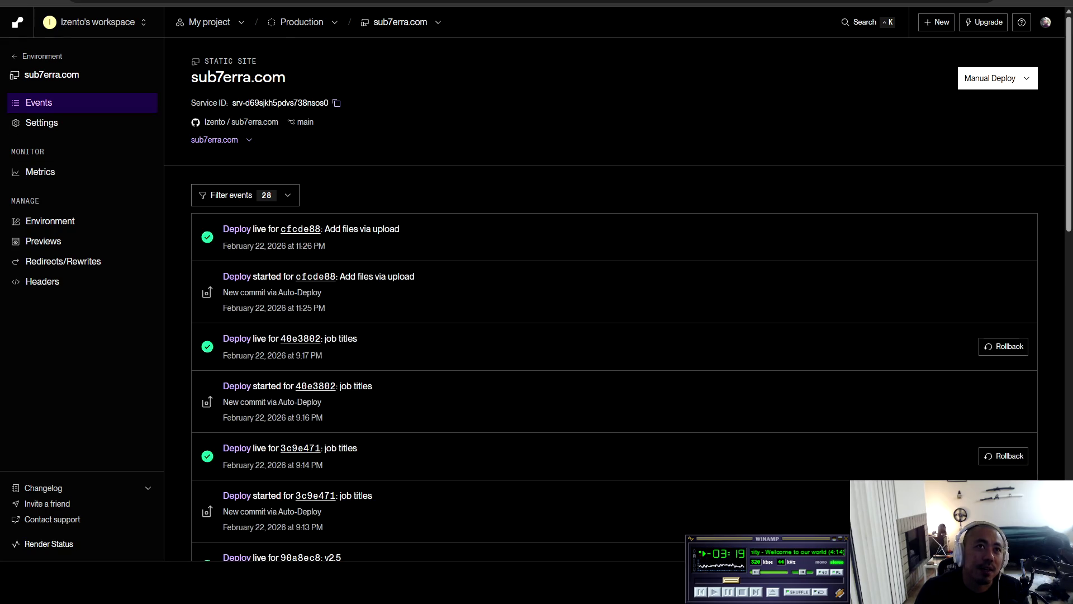
left_click(41, 171)
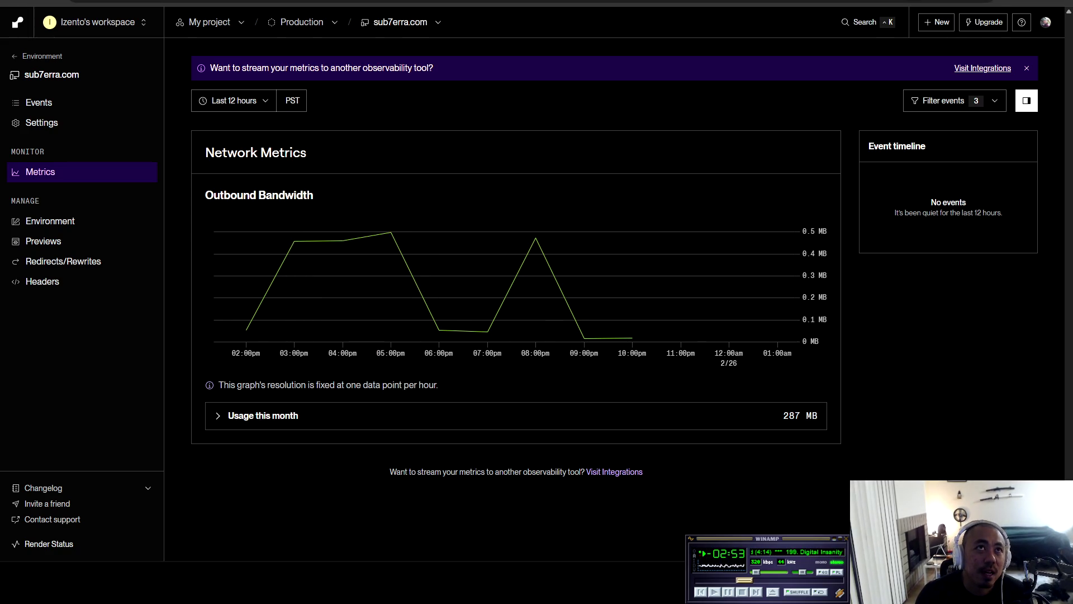
key("ctrl+t")
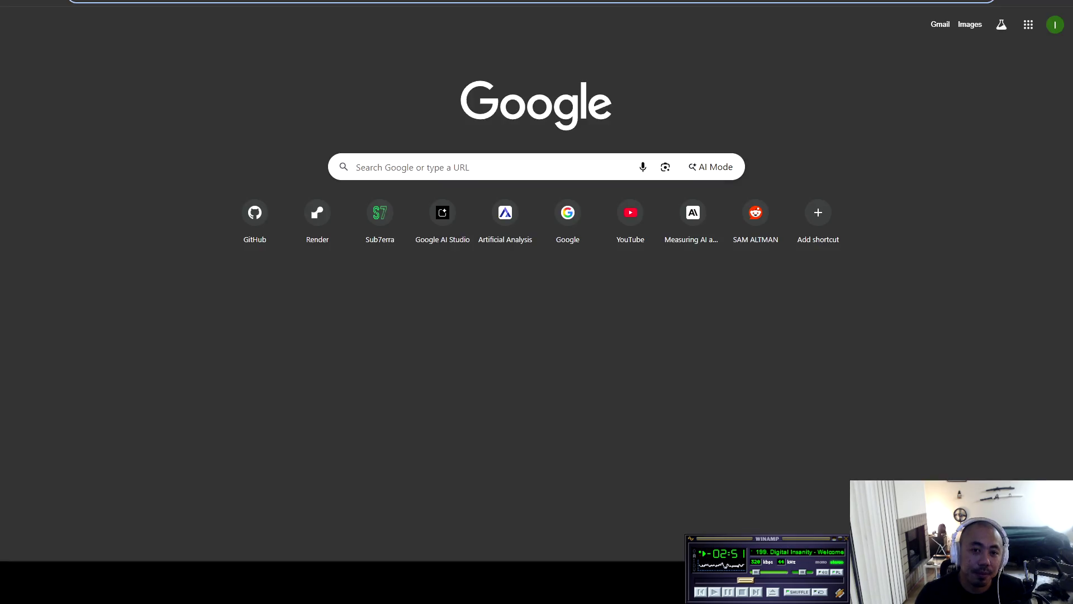
Open the Sub7erra portfolio site and scroll down to its About career timeline.
left_click(379, 215)
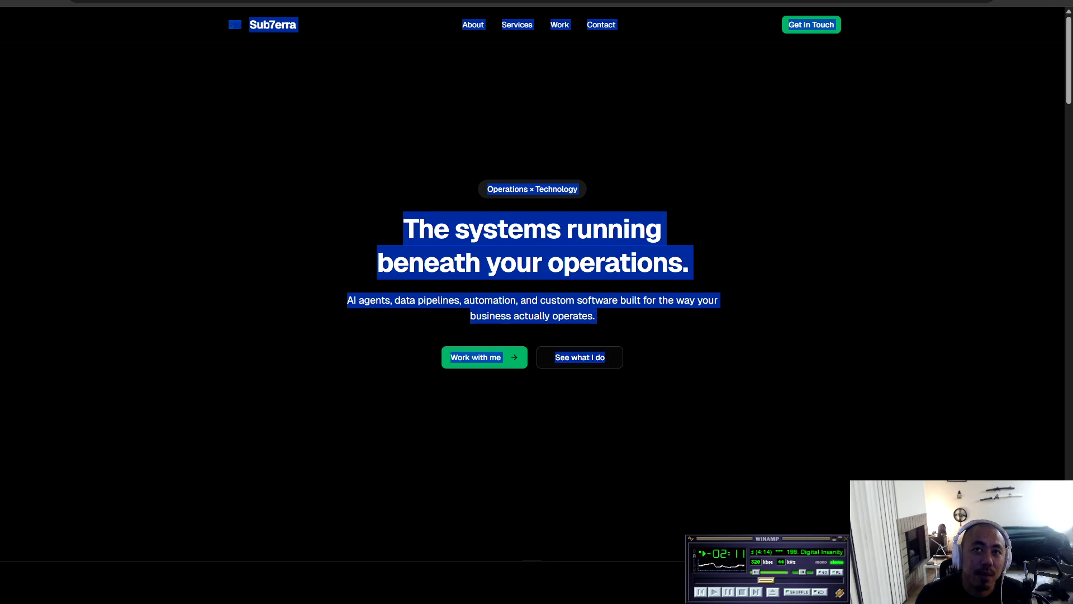
scroll(537, 302, "down", 4)
scroll(537, 302, "down", 4)
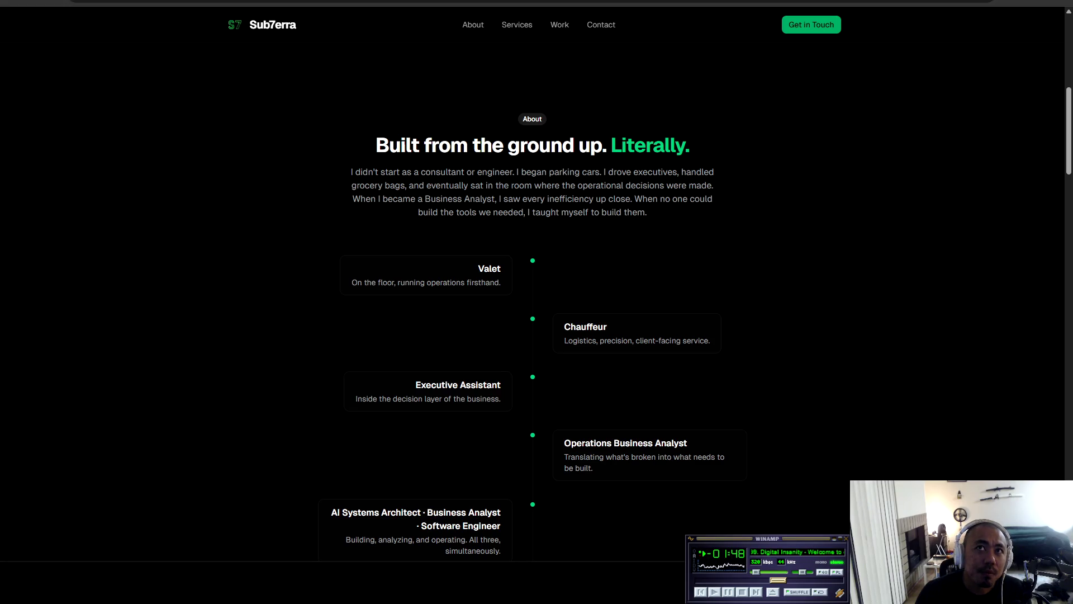
mouse_move(375, 137)
left_mouse_down()
mouse_move(501, 282)
mouse_move(648, 151)
mouse_move(710, 230)
mouse_move(501, 439)
mouse_move(723, 511)
mouse_move(723, 344)
mouse_move(685, 317)
mouse_move(745, 393)
mouse_move(731, 406)
left_mouse_up()
scroll(536, 224, "down", 2)
Clear the About section selection and scroll down to the Implementations section.
scroll(723, 512, "down", 3)
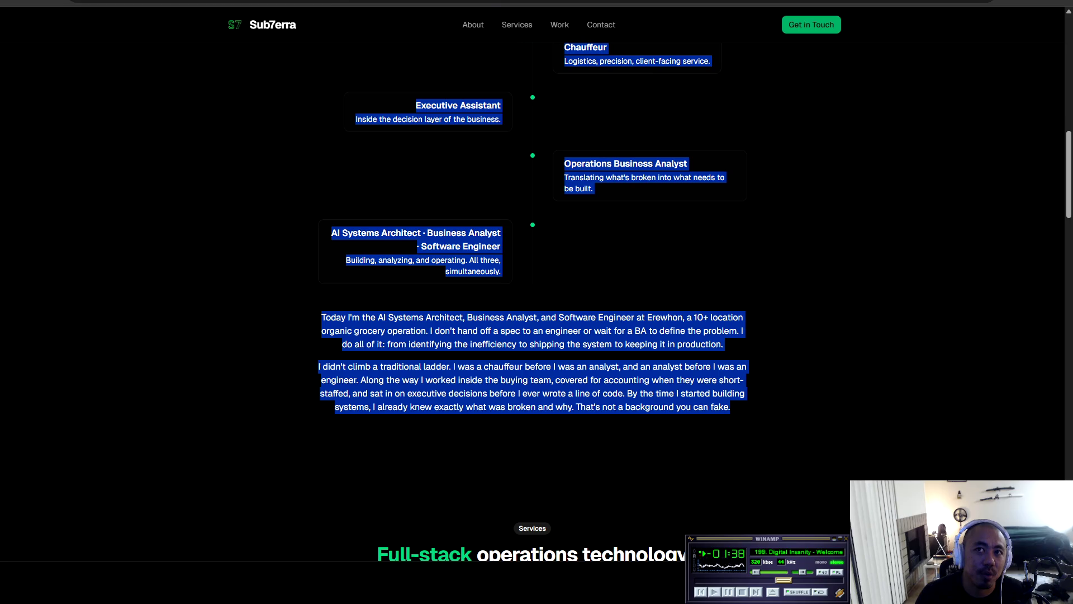
left_click(731, 407)
scroll(732, 406, "up", 9)
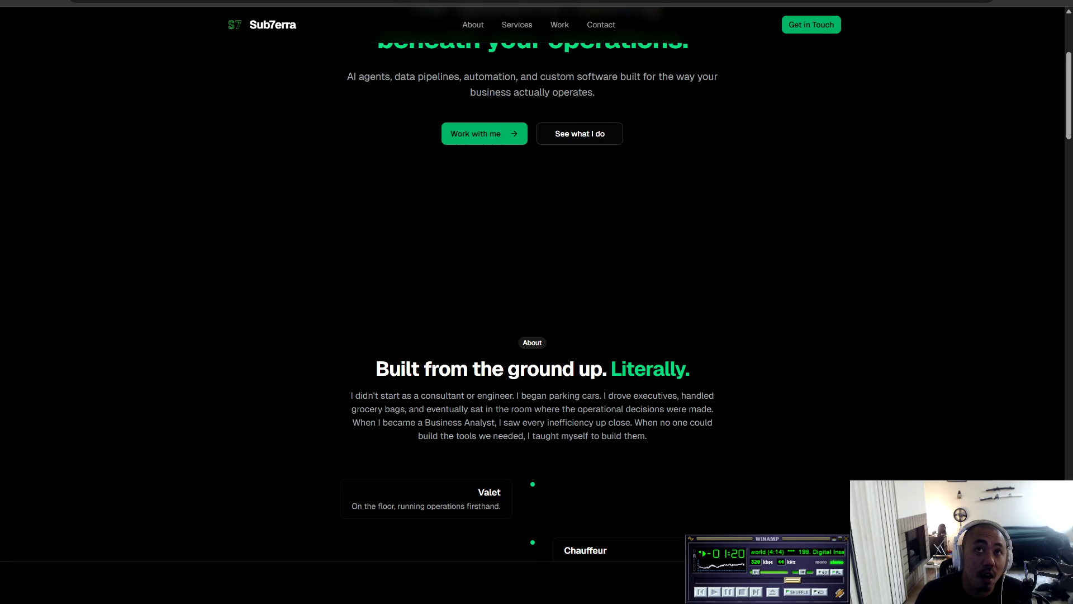
scroll(537, 302, "down", 20)
scroll(536, 301, "down", 15)
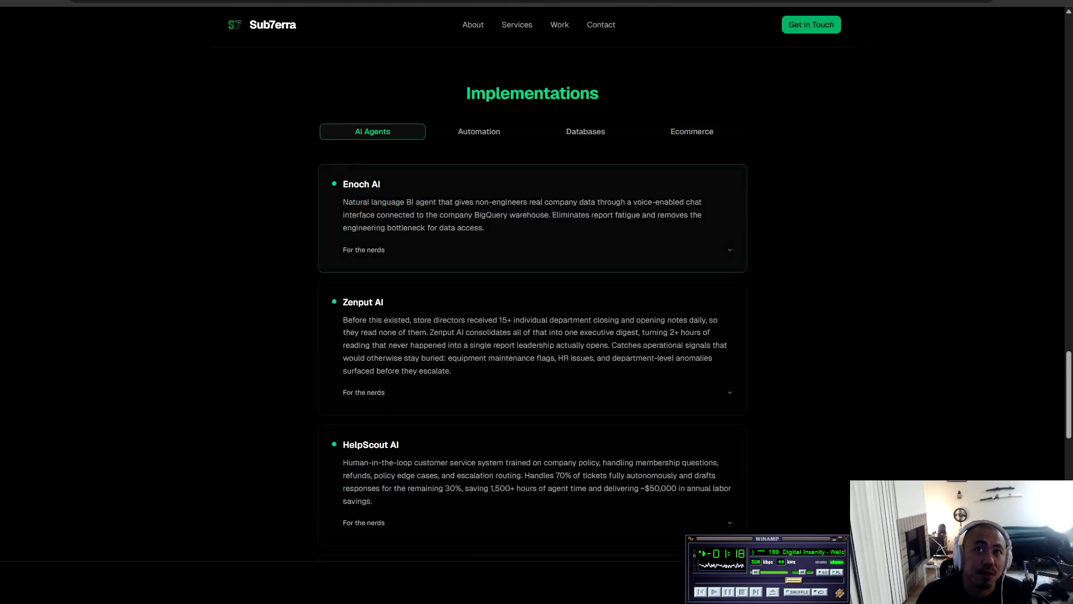
scroll(536, 302, "up", 16)
scroll(537, 302, "down", 4)
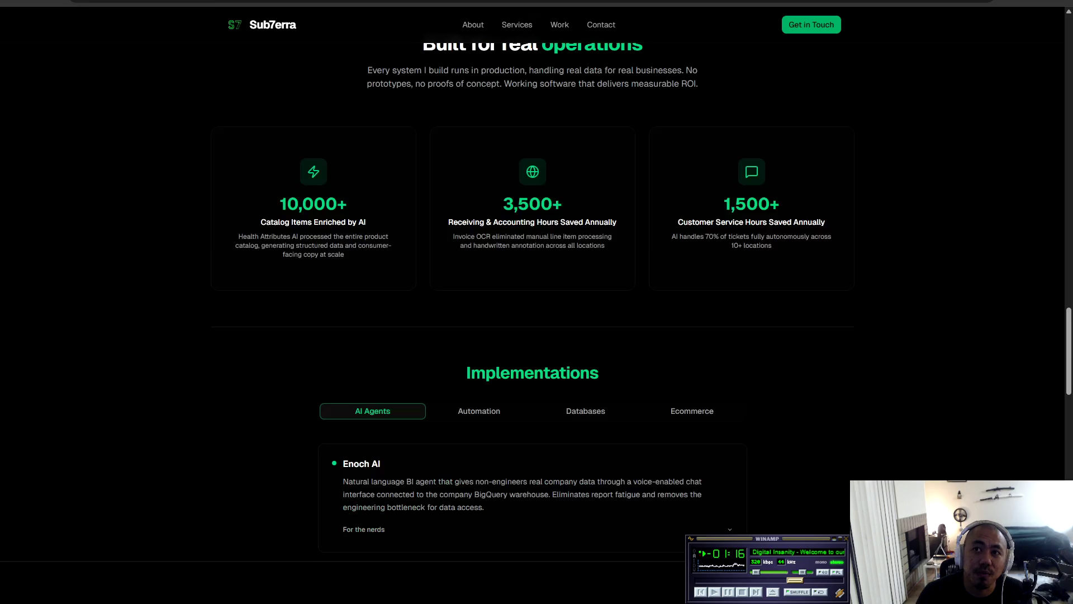
Highlight the 1,500+ stat card text, adjusting the selection with Shift+Down and Shift+Up.
mouse_move(725, 204)
left_mouse_down()
mouse_move(780, 205)
mouse_move(773, 245)
left_mouse_up()
left_click(773, 246)
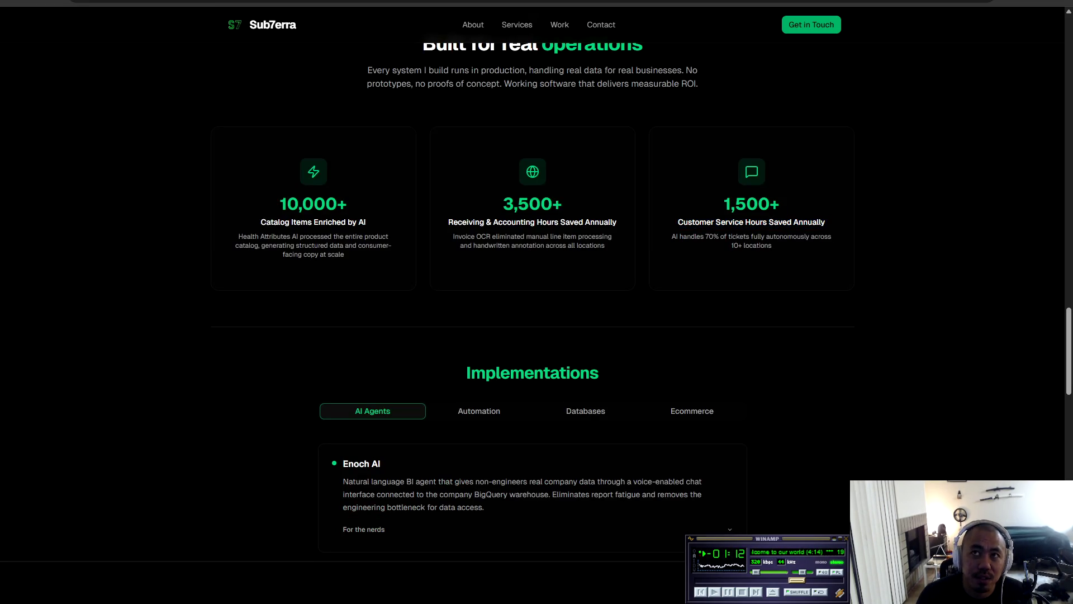
mouse_move(724, 203)
left_mouse_down()
mouse_move(779, 204)
mouse_move(773, 247)
mouse_move(826, 237)
mouse_move(826, 223)
mouse_move(832, 237)
mouse_move(773, 246)
mouse_move(832, 237)
mouse_move(680, 237)
mouse_move(826, 224)
mouse_move(697, 237)
mouse_move(831, 237)
mouse_move(772, 246)
left_mouse_up()
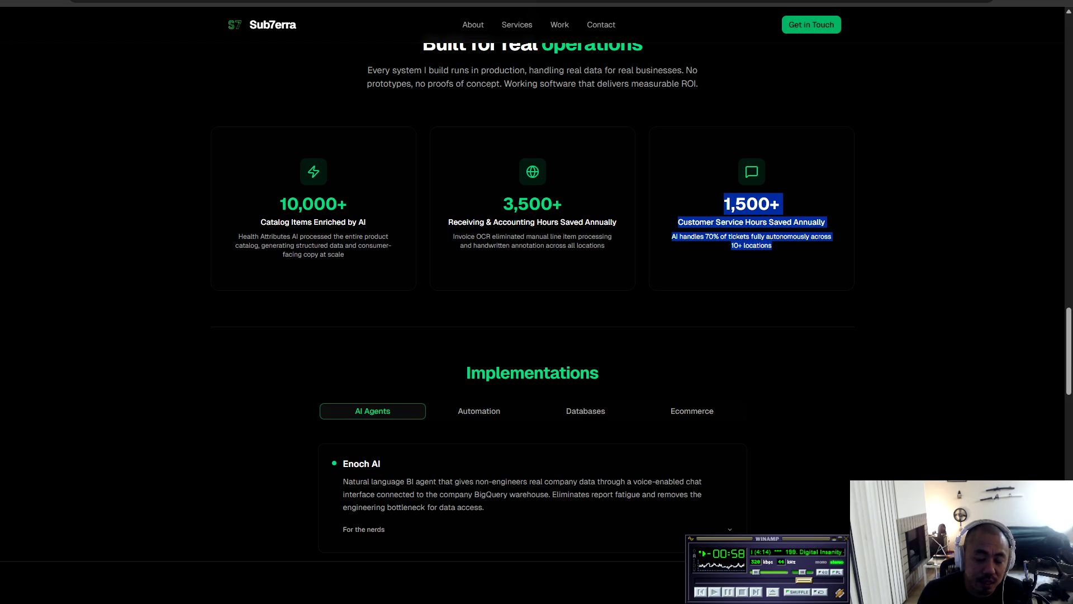
key("alt+Tab")
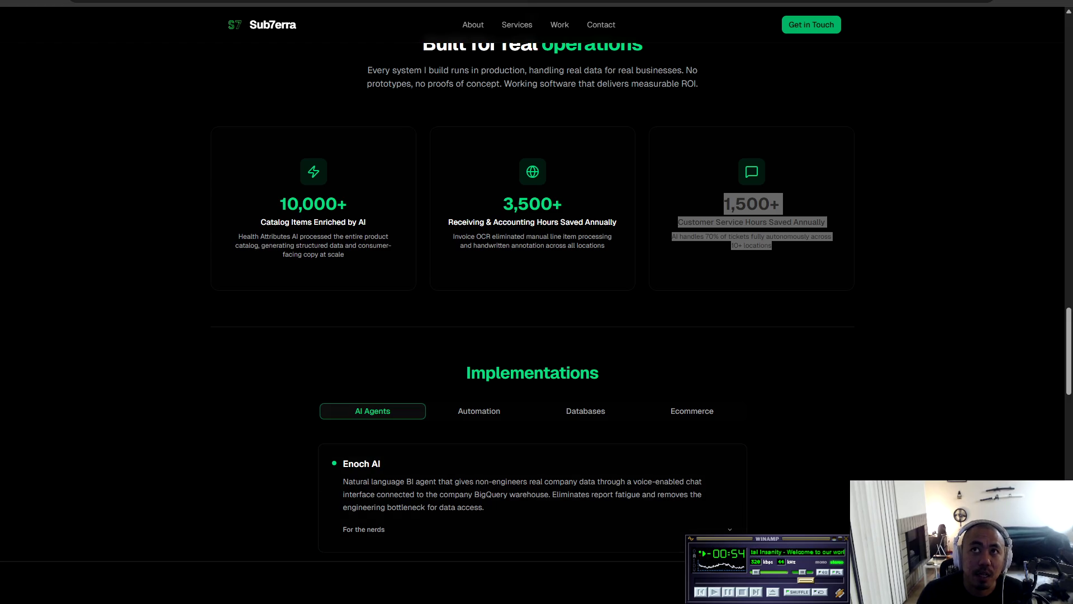
key("alt+Tab")
key("shift+Down")
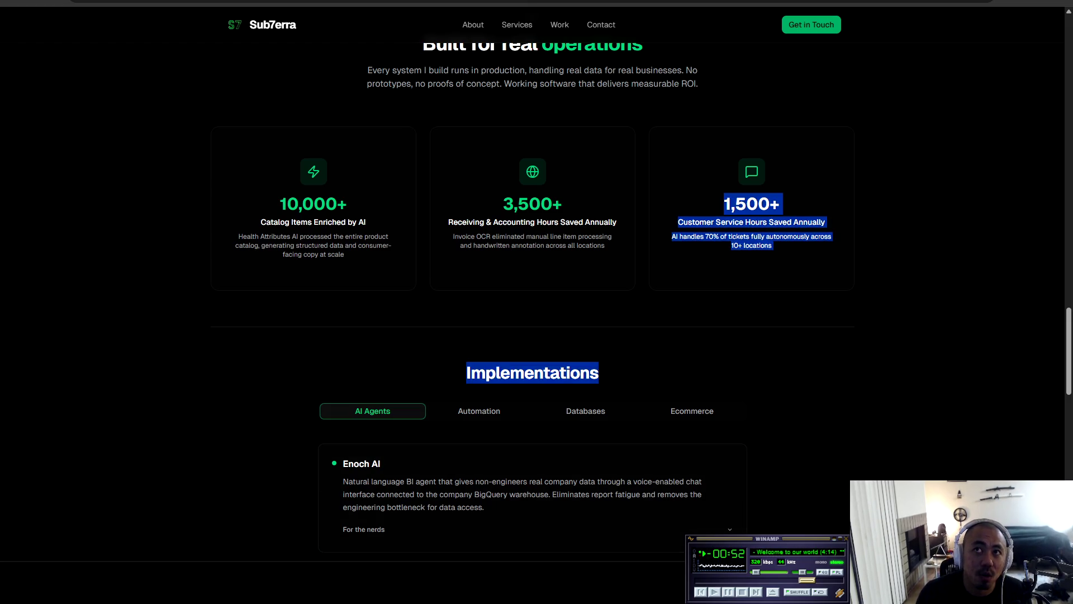
key("shift+Up")
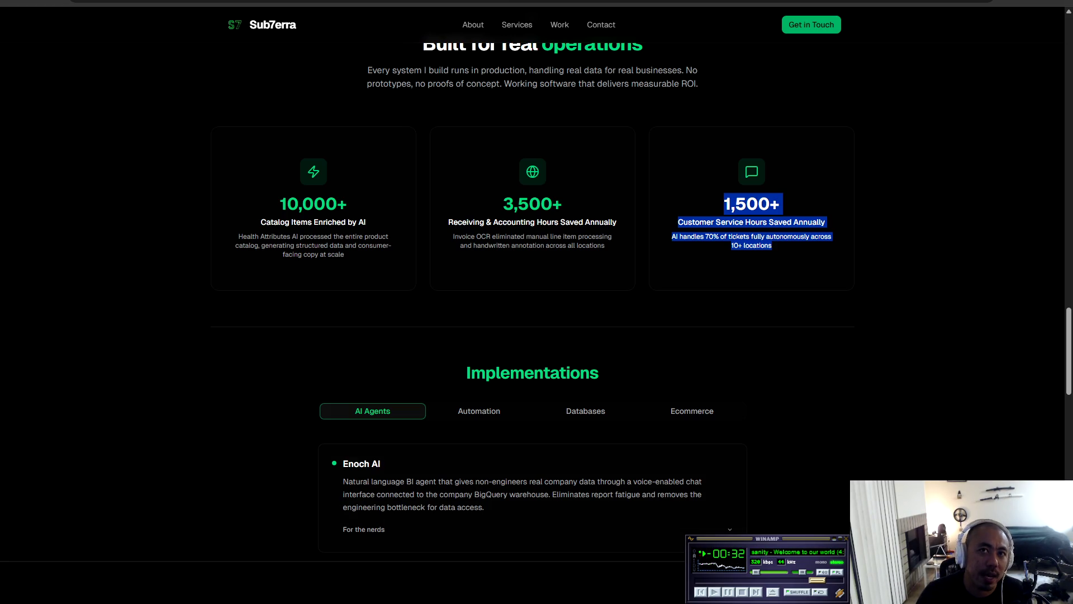
Select the 'HelpScout' name in the HelpScout AI card heading.
scroll(532, 302, "down", 4)
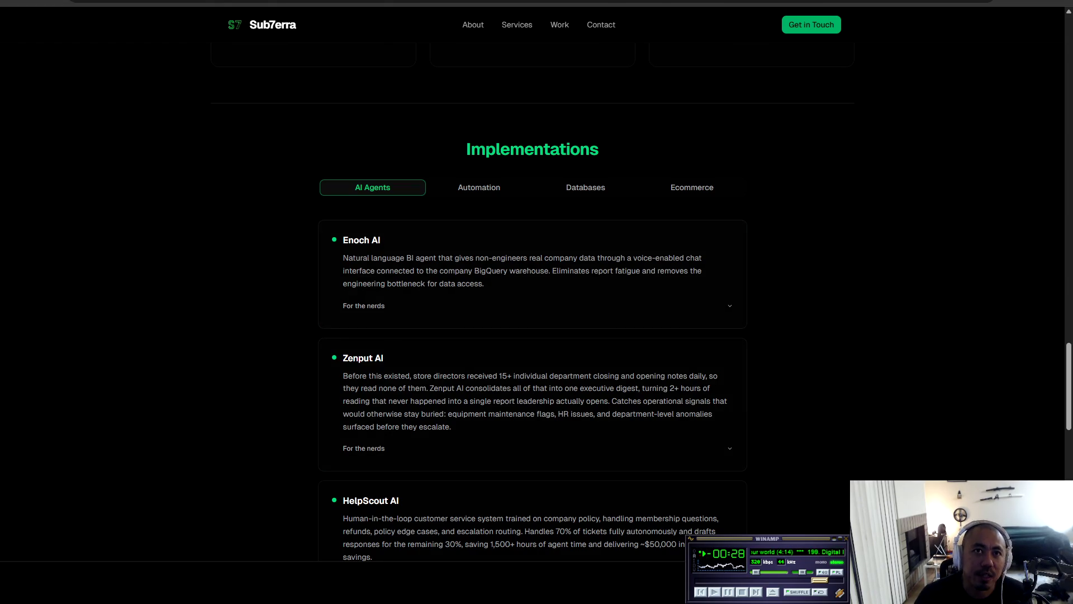
scroll(532, 302, "down", 3)
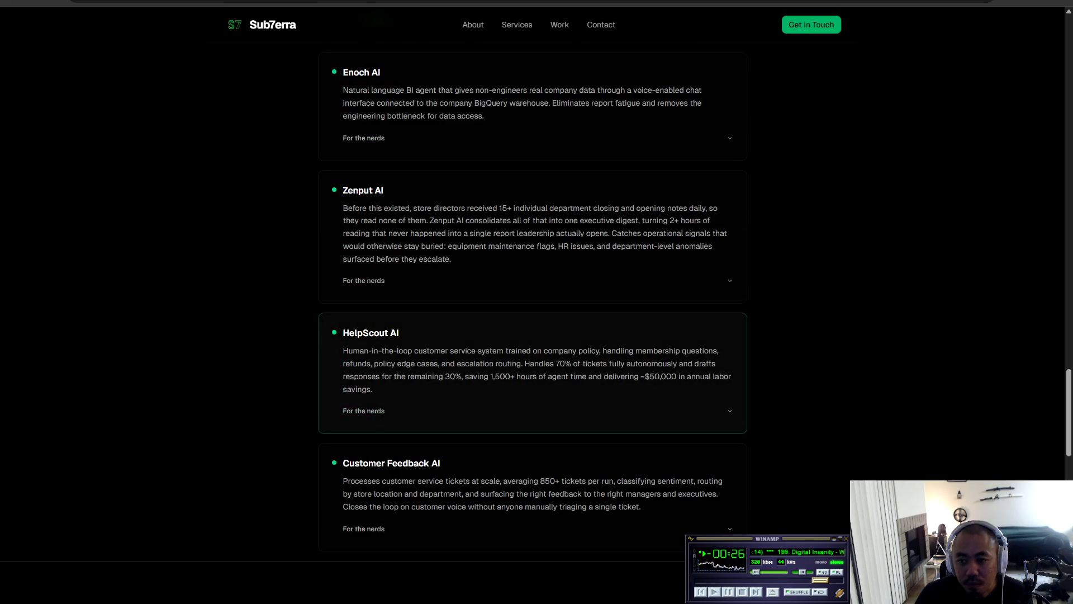
triple_click(370, 332)
mouse_move(349, 333)
left_mouse_down()
mouse_move(399, 333)
mouse_move(343, 333)
mouse_move(388, 332)
left_mouse_up()
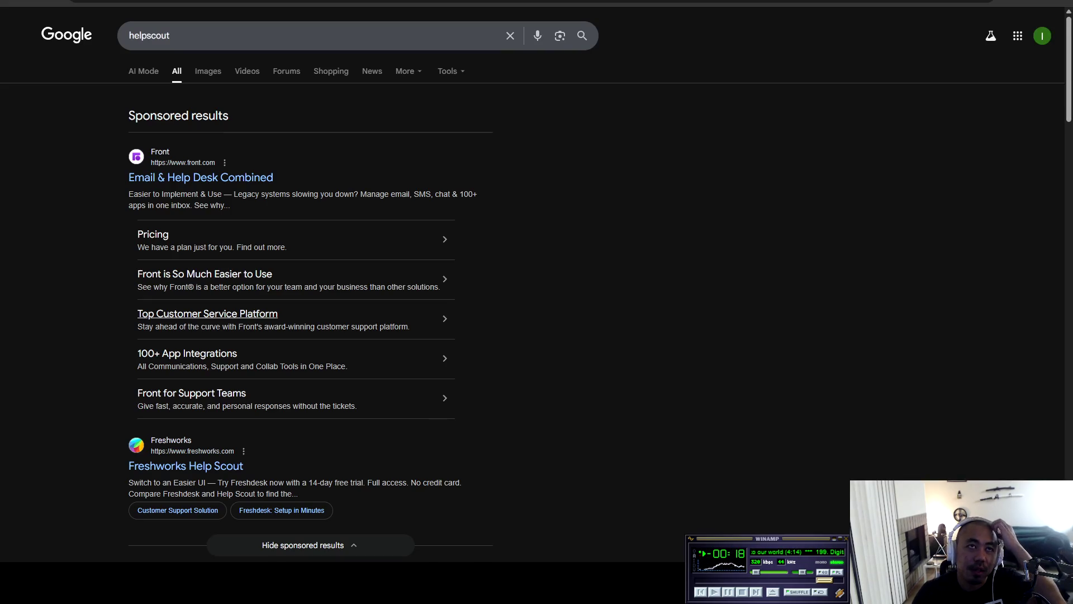
Expand 'Is Help Scout a CRM?' under People also ask in the helpscout results.
scroll(279, 378, "down", 4)
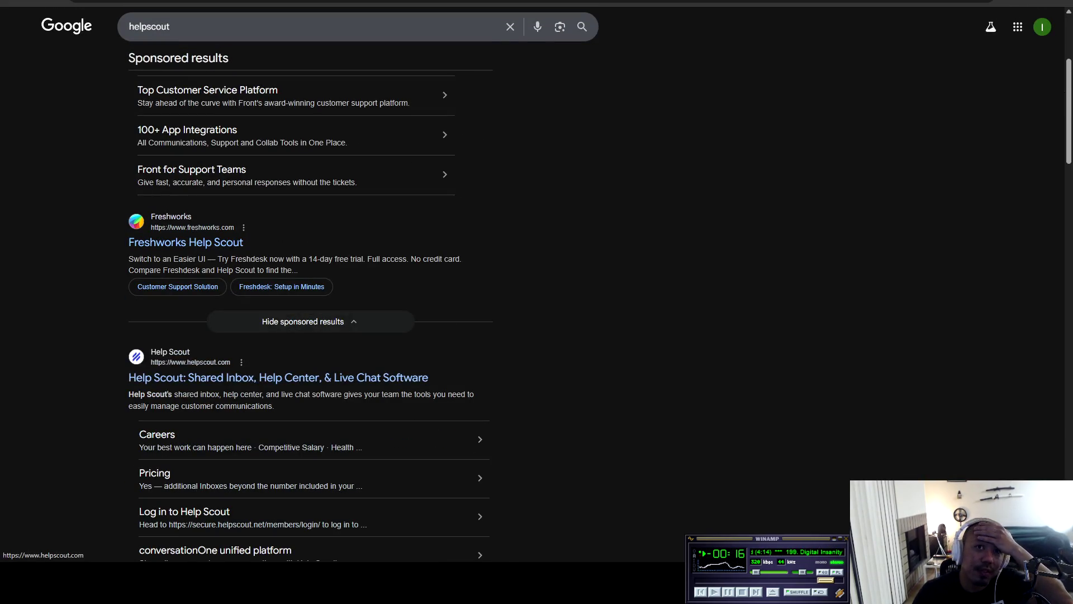
scroll(279, 378, "down", 2)
scroll(480, 374, "down", 4)
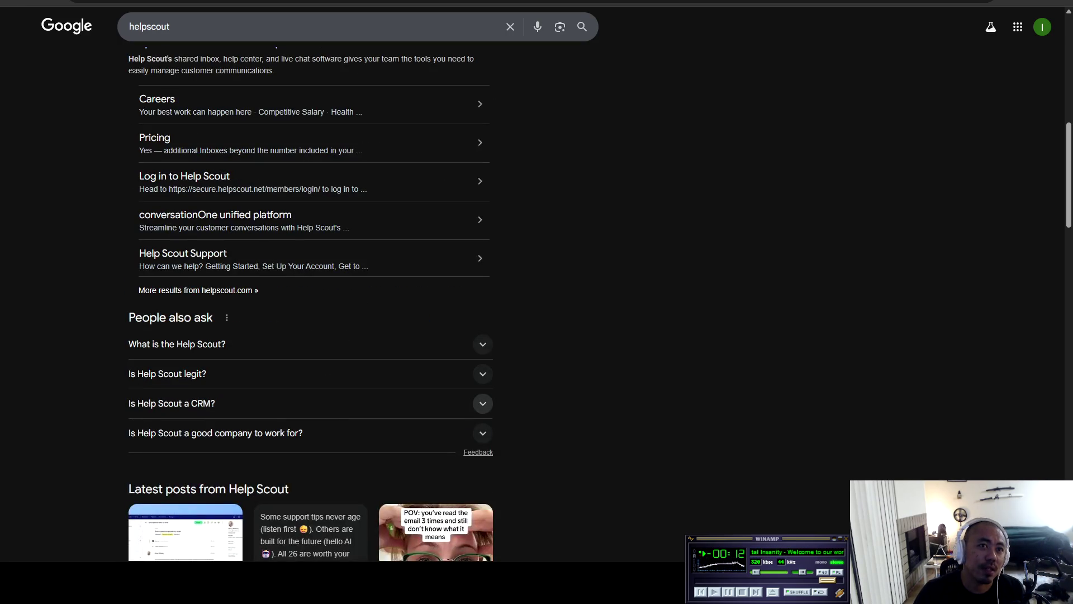
left_click(482, 403)
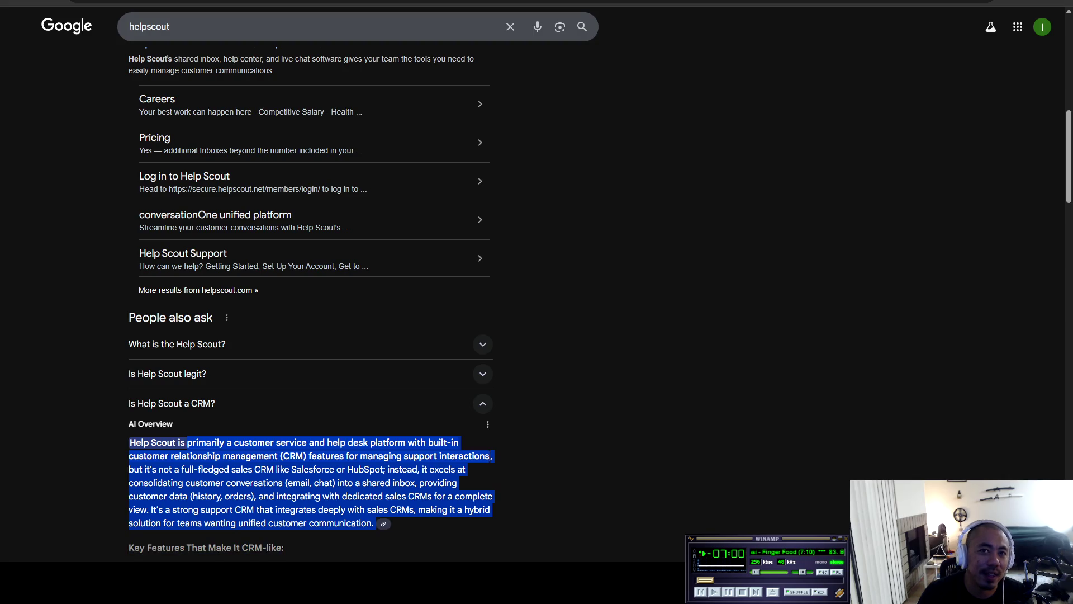
scroll(310, 302, "down", 4)
scroll(311, 302, "up", 11)
Close the search tab, highlight the HelpScout AI title and description, then scroll up to the impact stats.
key("ctrl+w")
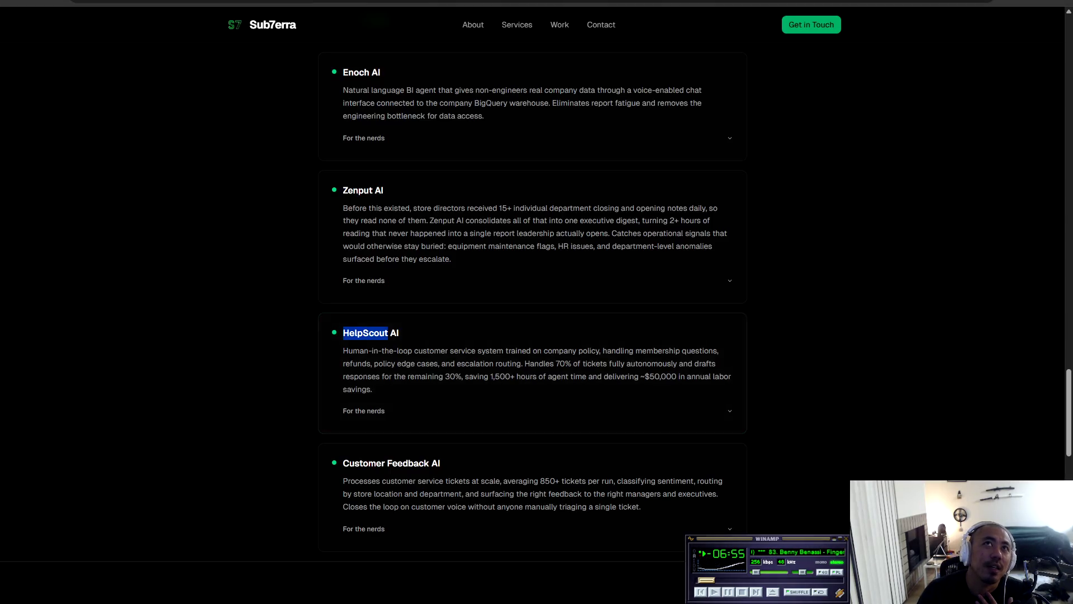
left_click(531, 396)
mouse_move(342, 350)
left_mouse_down()
mouse_move(712, 350)
mouse_move(491, 376)
mouse_move(371, 364)
mouse_move(524, 363)
mouse_move(559, 350)
mouse_move(573, 363)
mouse_move(693, 363)
mouse_move(367, 376)
mouse_move(732, 376)
mouse_move(386, 411)
left_mouse_up()
left_click(654, 351)
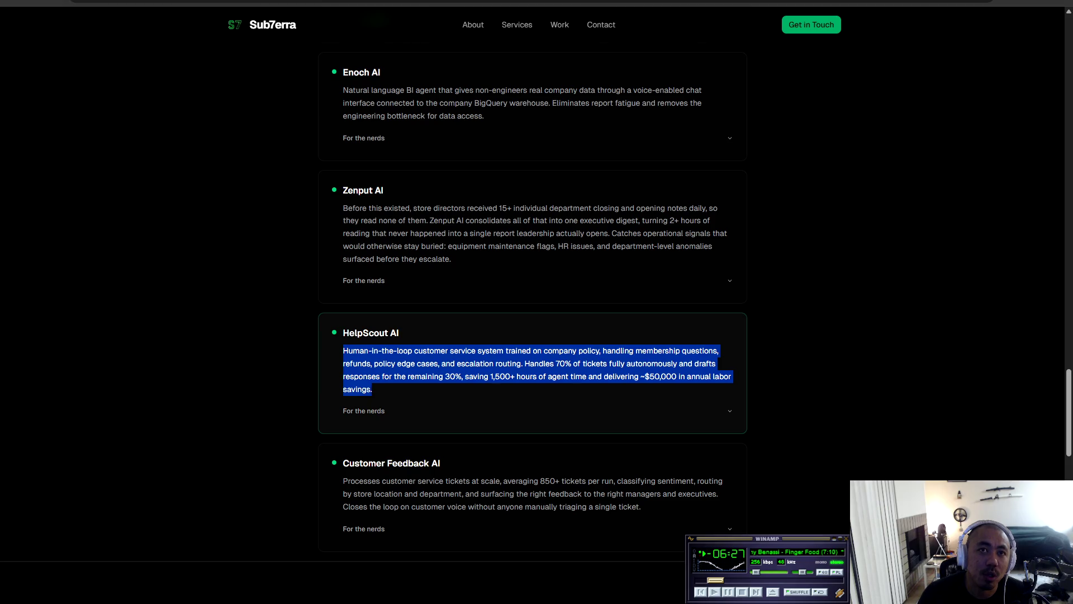
left_click(537, 369)
left_click_drag(373, 389, 342, 332)
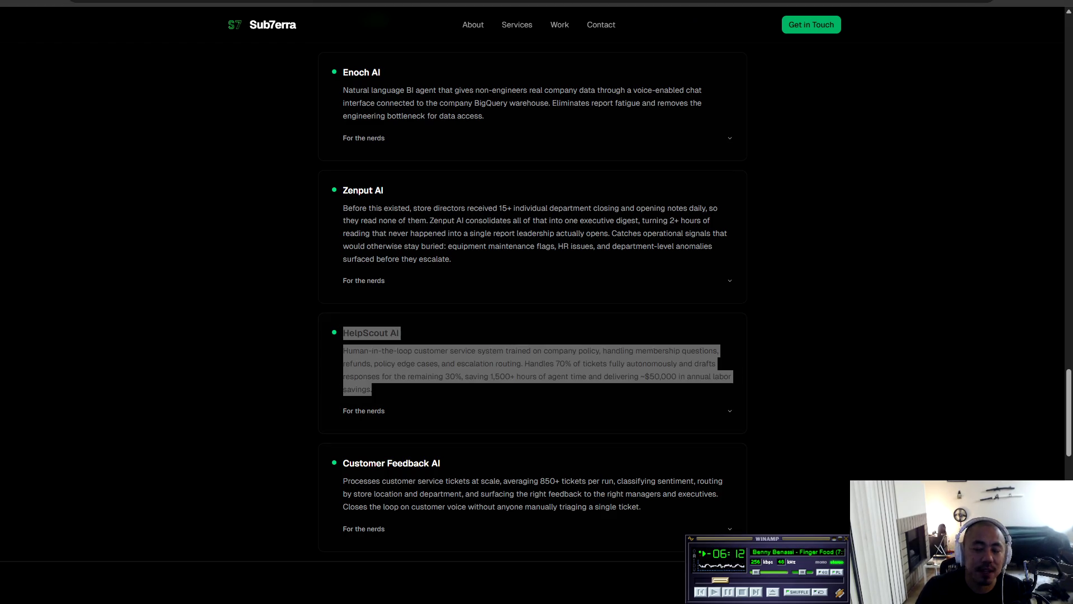
scroll(537, 302, "up", 5)
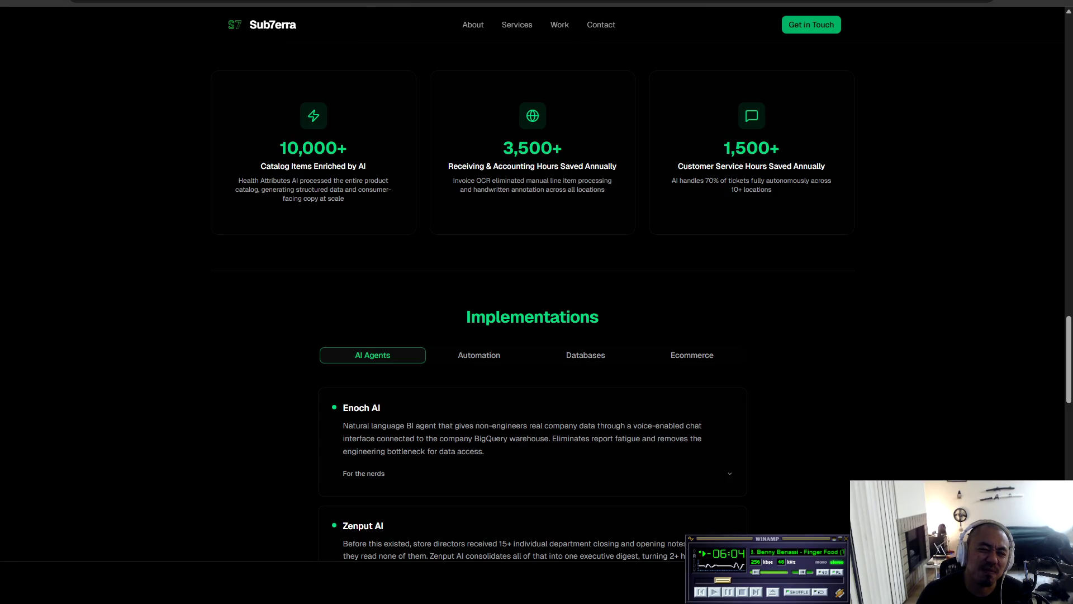
Scroll through the AI Agents cards and highlight the Customer Feedback AI heading and paragraph.
scroll(536, 302, "down", 5)
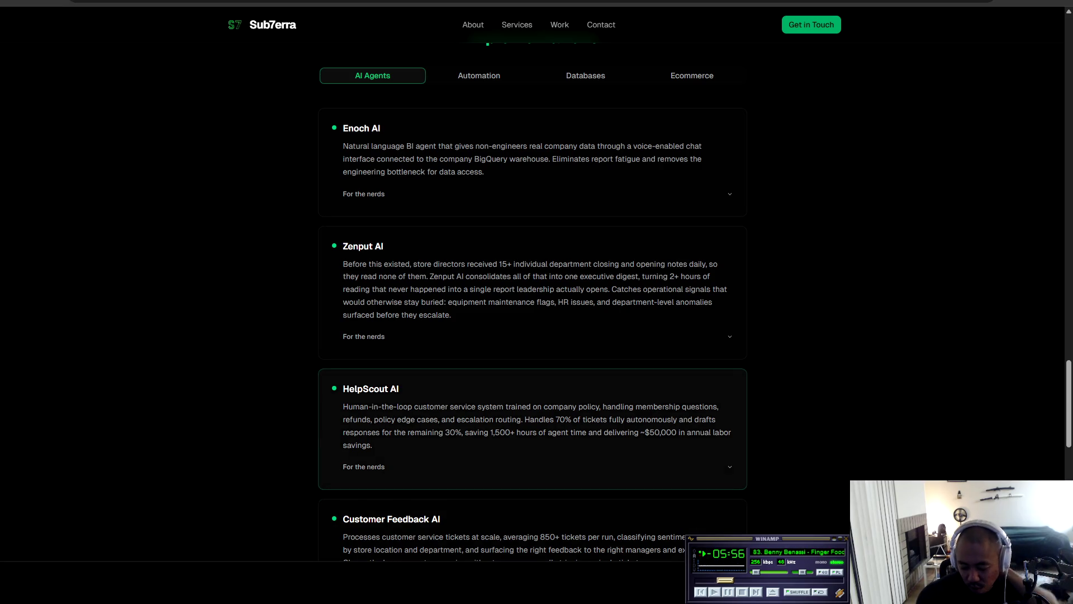
scroll(536, 302, "down", 2)
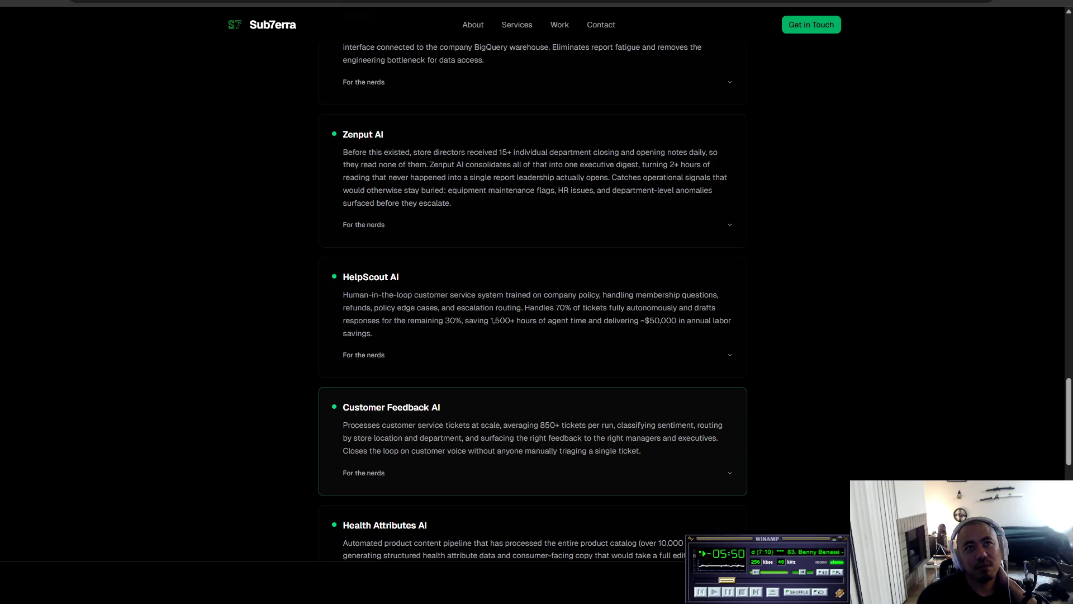
scroll(537, 302, "up", 1)
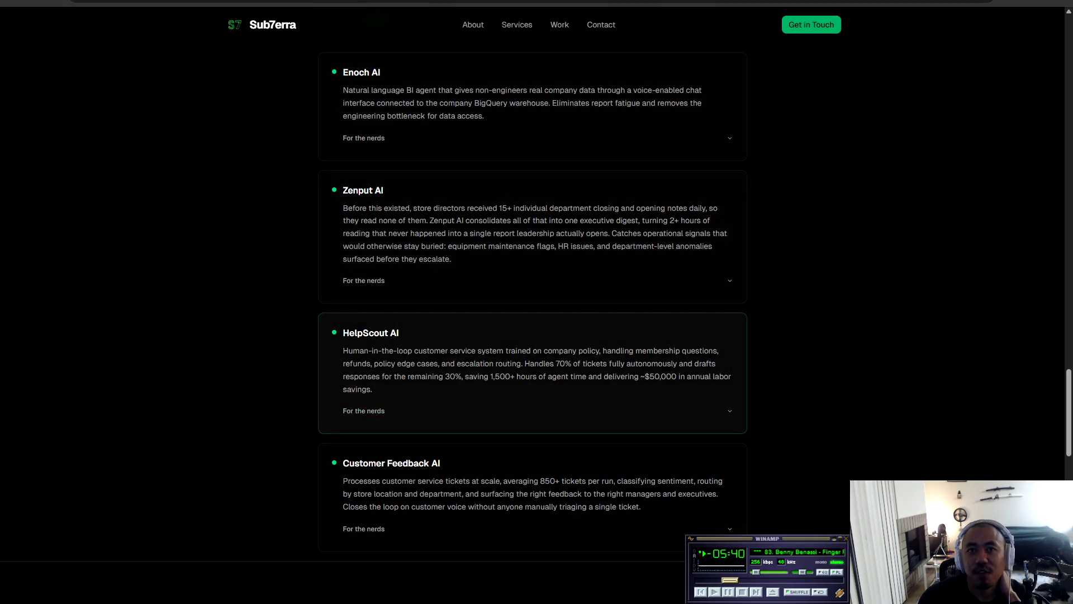
scroll(533, 302, "down", 2)
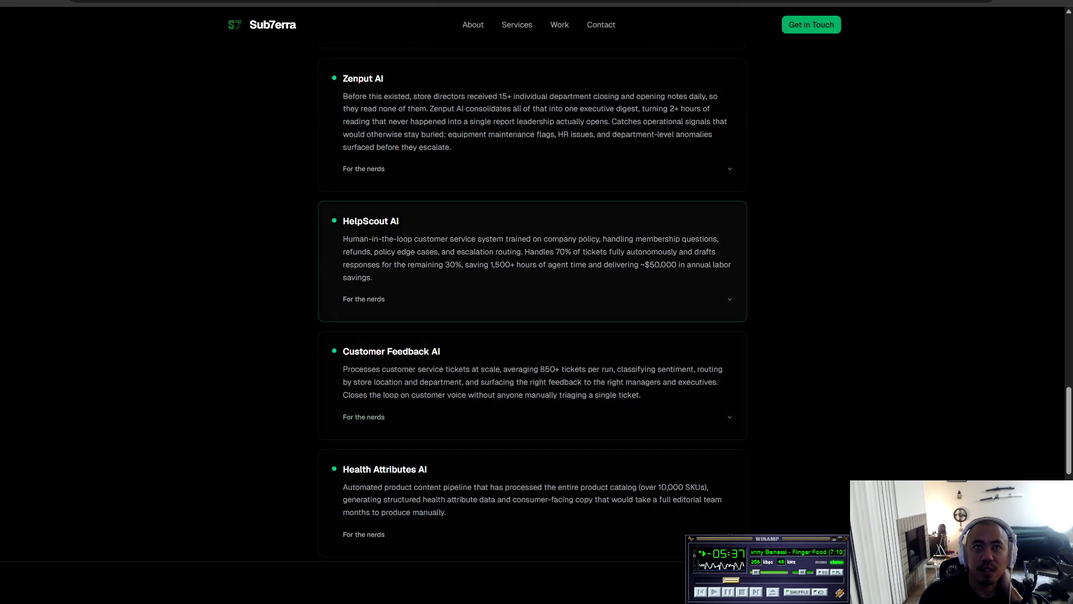
left_click_drag(342, 220, 372, 278)
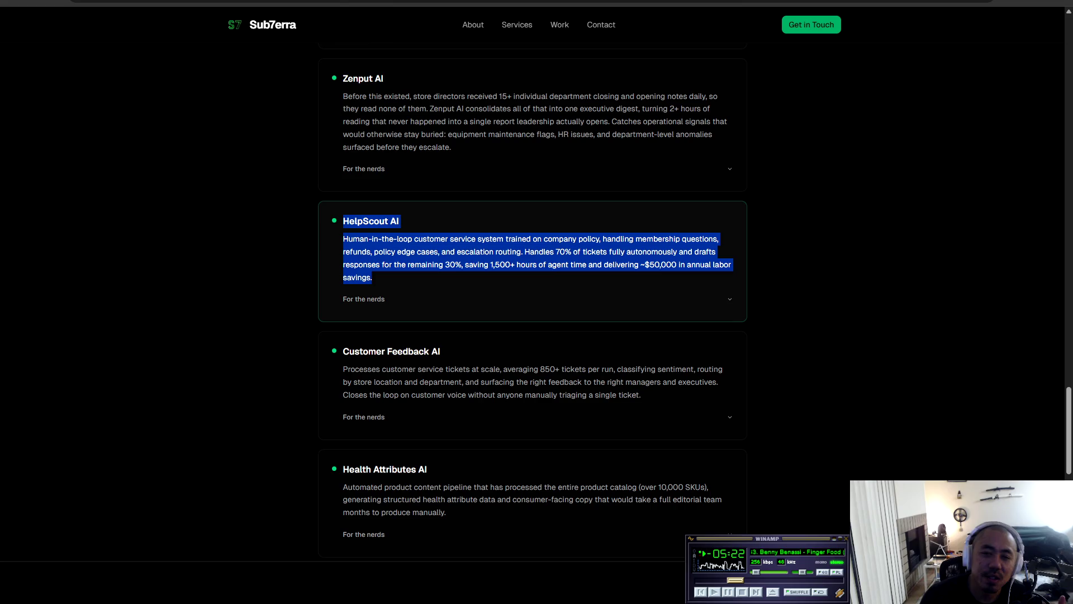
left_click_drag(342, 351, 641, 395)
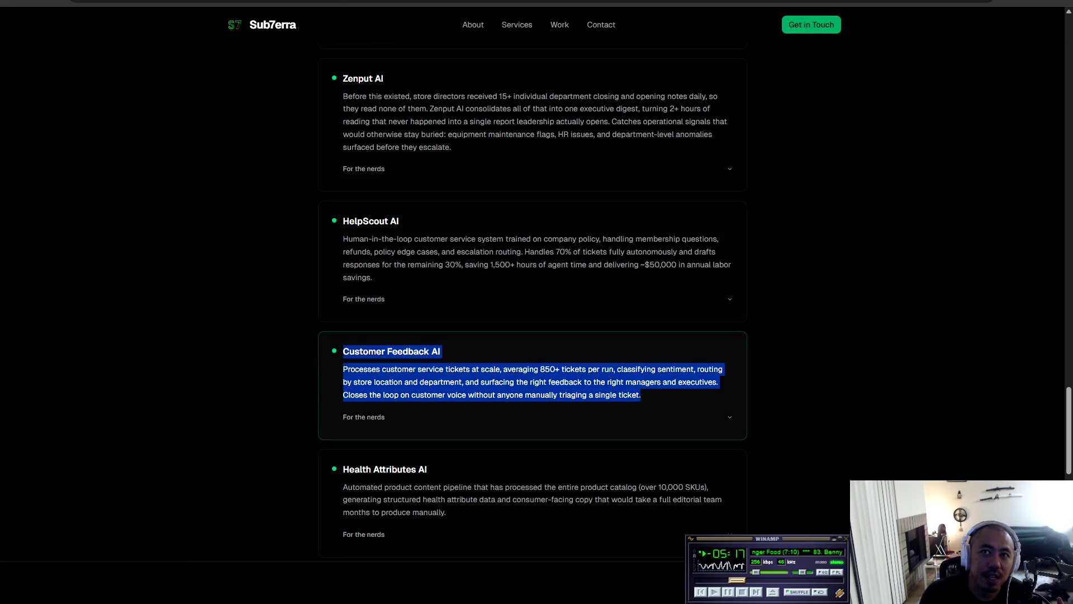
Highlight the Health Attributes AI, Zenput AI and Enoch AI card texts in turn.
scroll(640, 394, "down", 2)
mouse_move(342, 357)
left_mouse_down()
mouse_move(427, 358)
mouse_move(490, 388)
mouse_move(446, 400)
left_mouse_up()
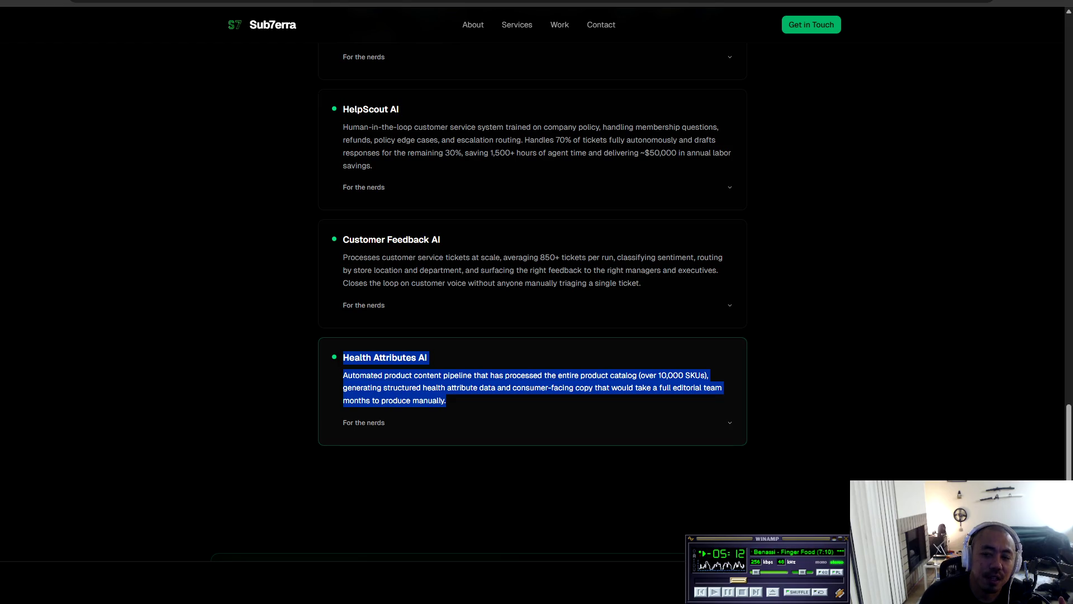
scroll(446, 400, "up", 6)
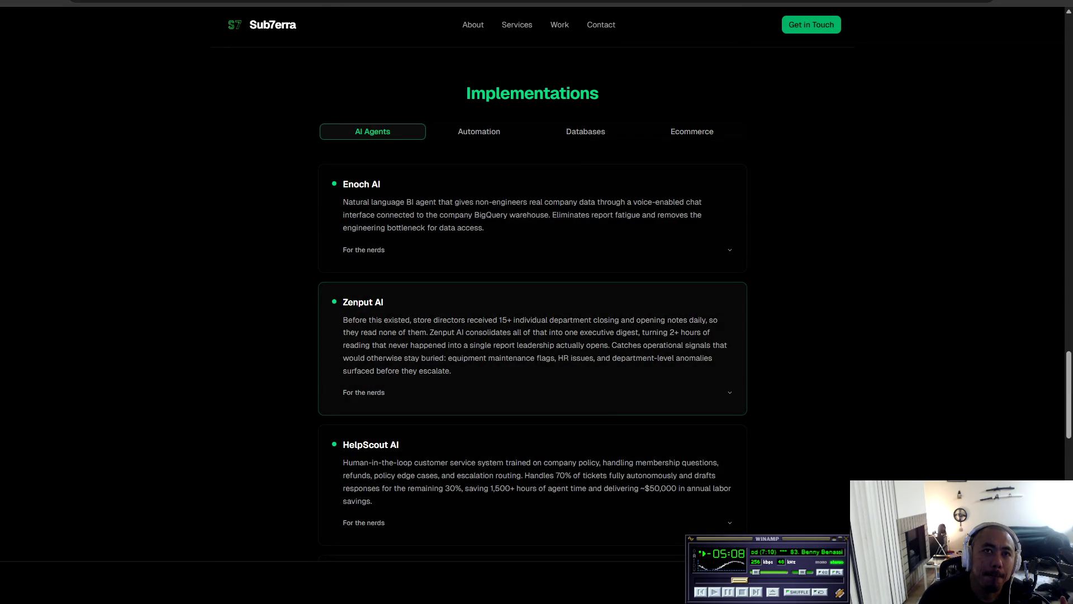
mouse_move(451, 371)
left_mouse_down()
mouse_move(343, 319)
mouse_move(343, 302)
left_mouse_up()
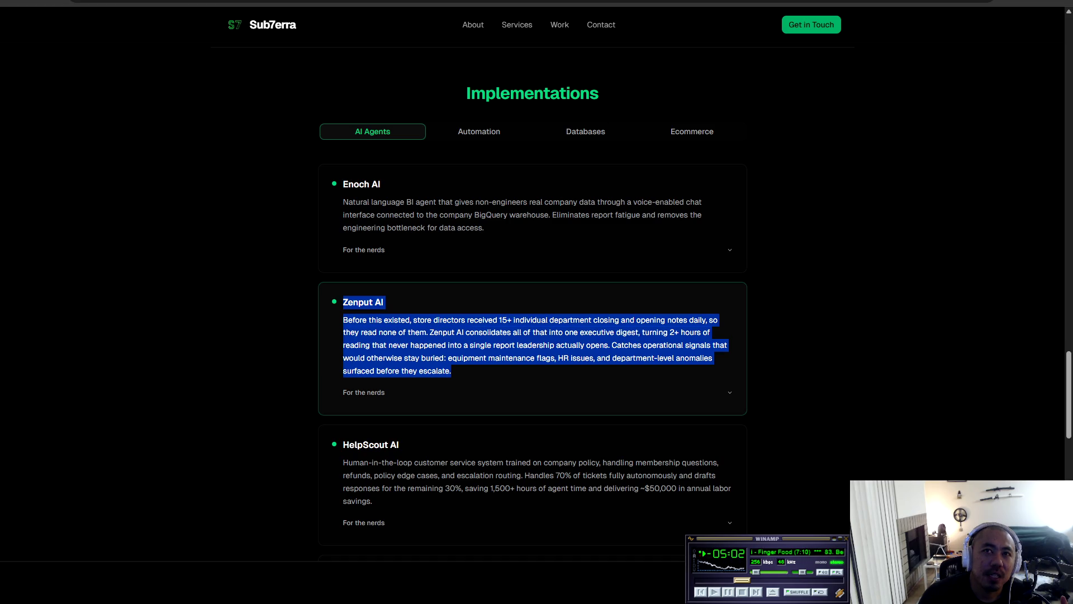
mouse_move(343, 184)
left_mouse_down()
mouse_move(453, 203)
mouse_move(385, 250)
left_mouse_up()
left_click(385, 249)
Select a few more AI Agents card lines, then switch Implementations to the Automation projects.
scroll(386, 250, "up", 2)
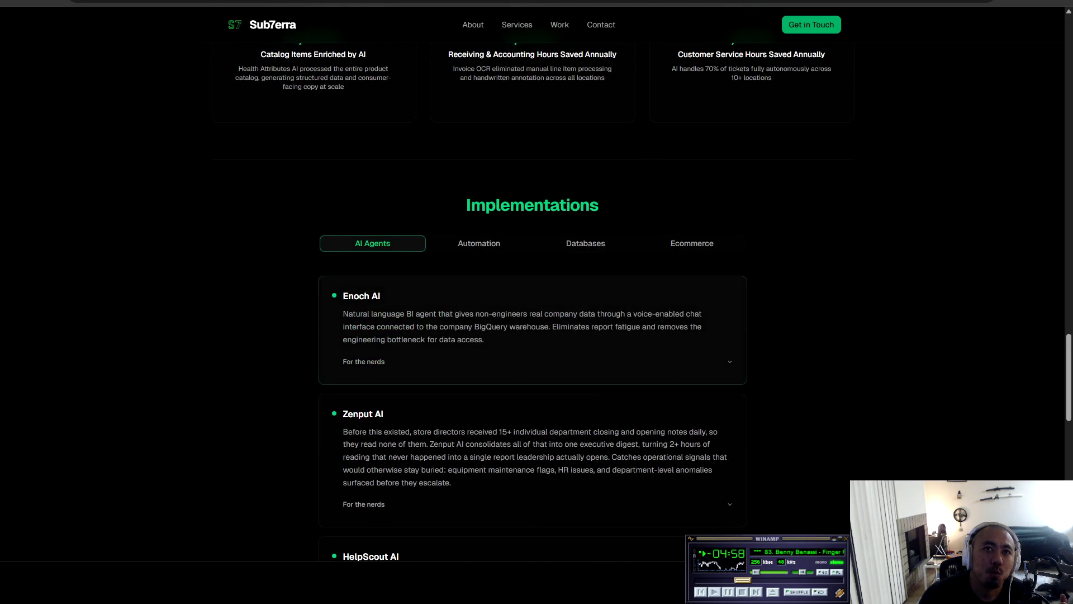
scroll(392, 336, "down", 5)
scroll(531, 313, "down", 4)
scroll(531, 313, "up", 4)
left_click_drag(343, 276, 426, 295)
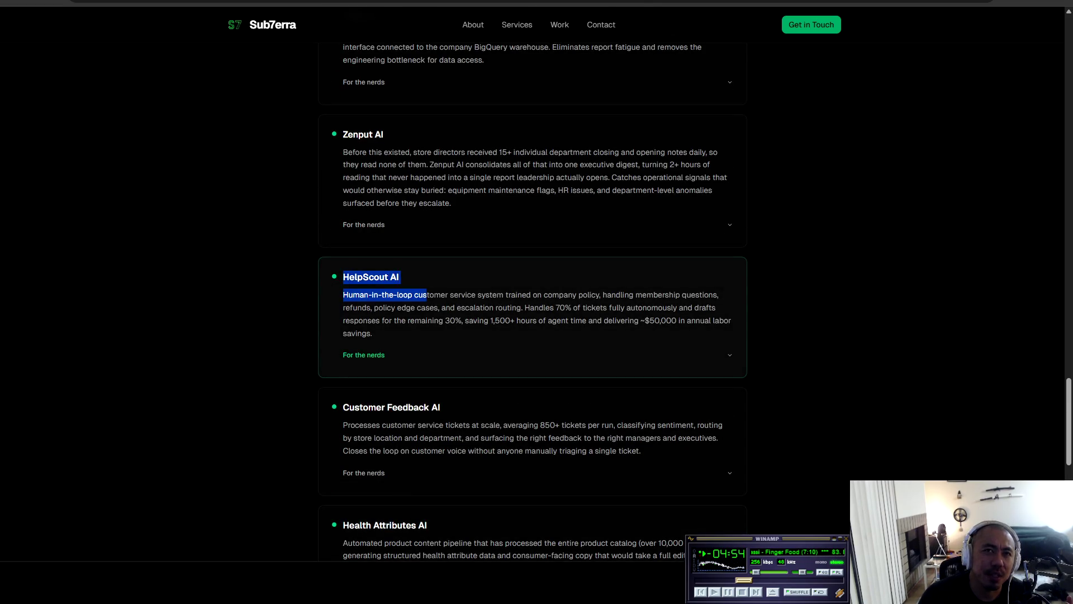
left_click_drag(342, 276, 373, 334)
scroll(531, 313, "up", 9)
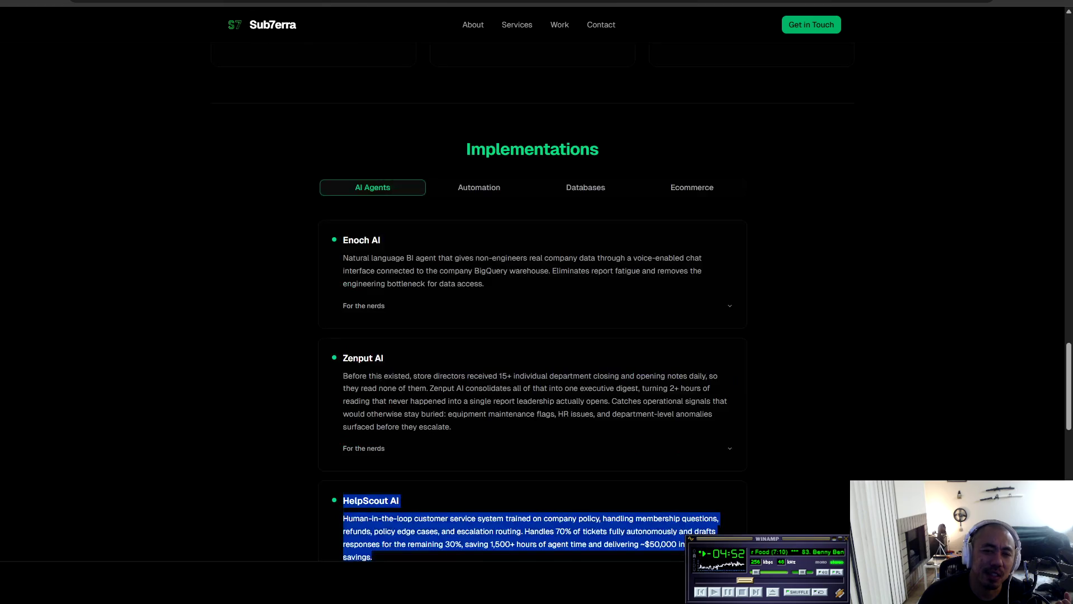
scroll(479, 187, "down", 5)
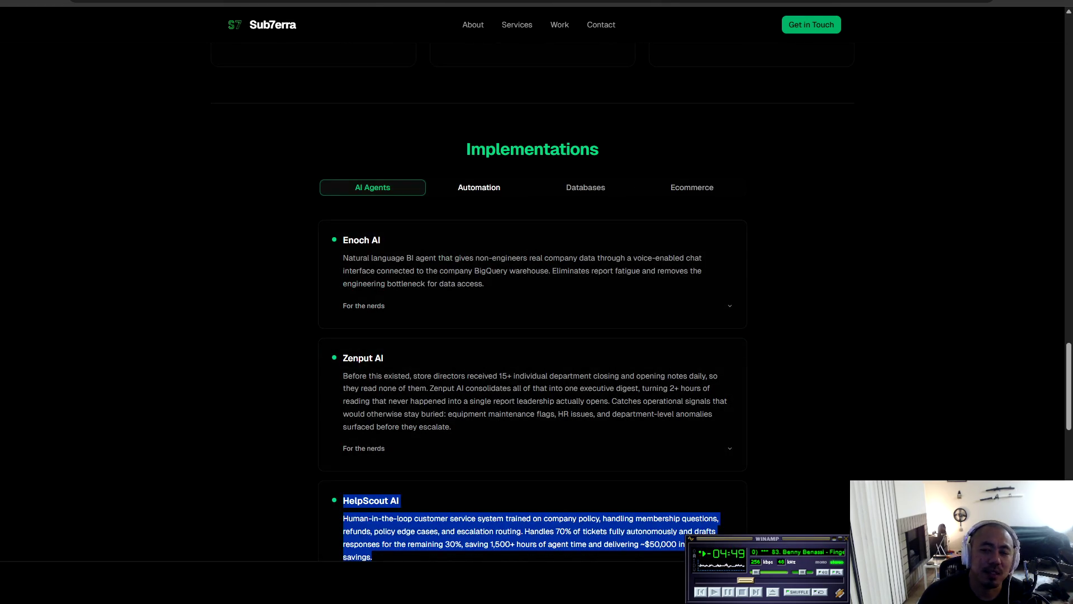
scroll(479, 187, "up", 3)
left_click(479, 355)
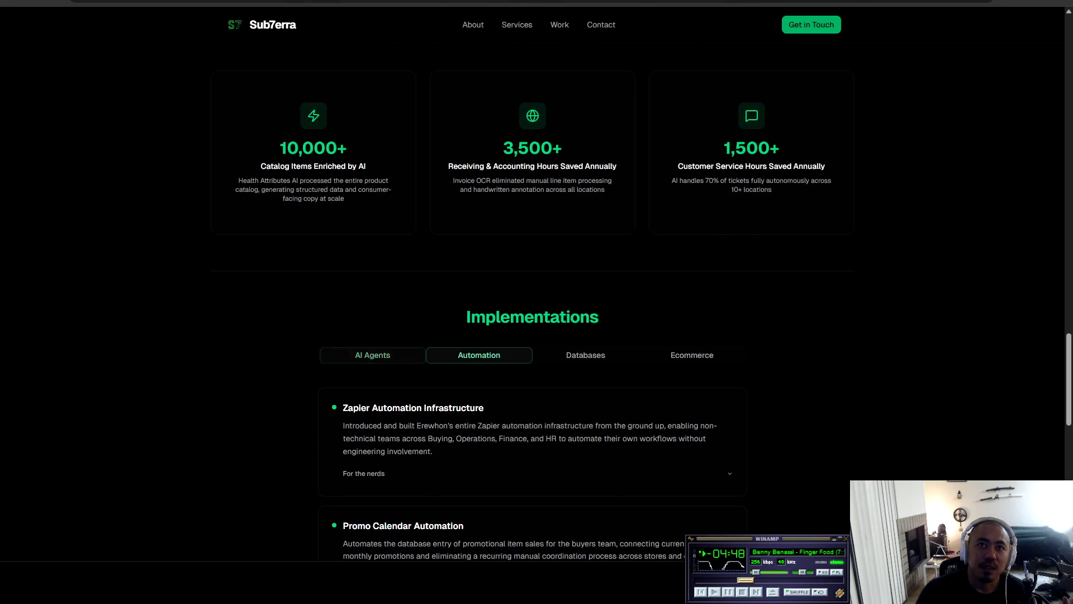
Scroll past the Automation cards and back up to the Services overview.
scroll(479, 355, "down", 4)
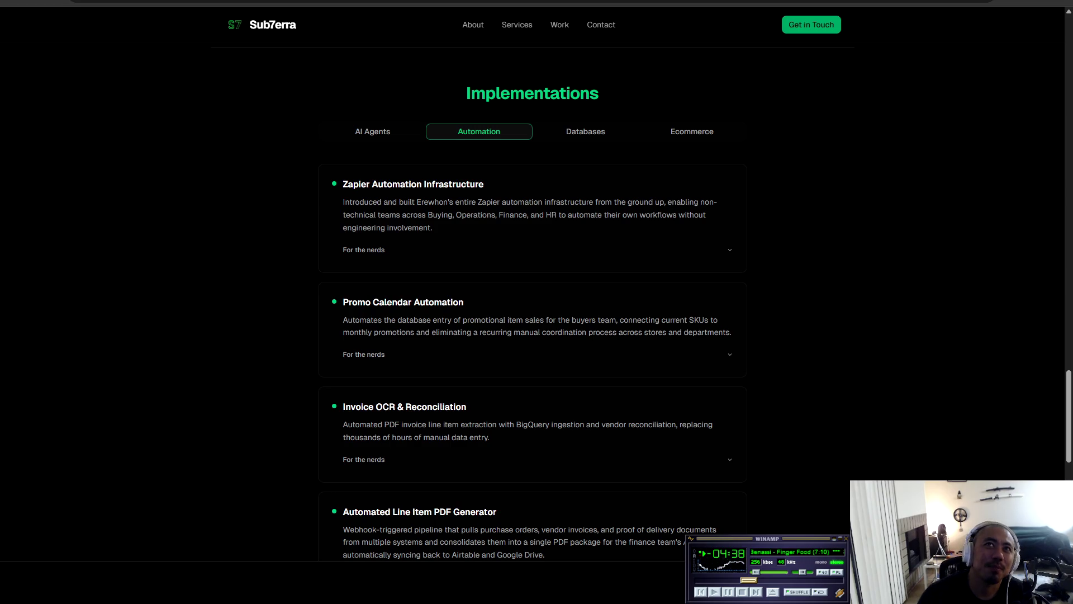
scroll(536, 301, "up", 10)
scroll(536, 301, "up", 20)
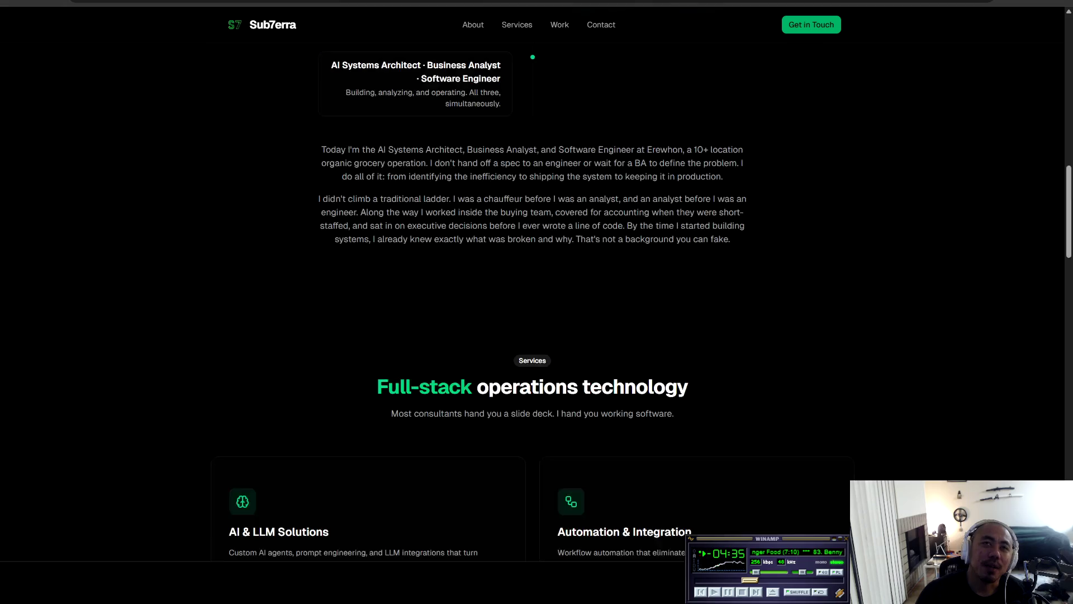
Highlight the About heading 'Built from the ground up. Literally.' and then deselect it.
scroll(537, 302, "down", 13)
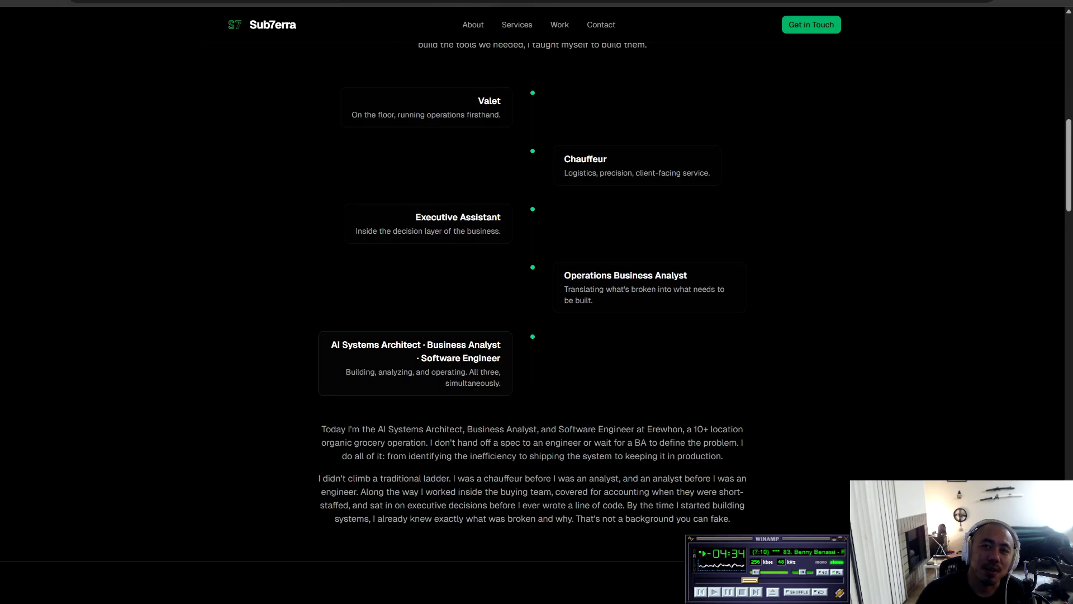
scroll(537, 302, "up", 5)
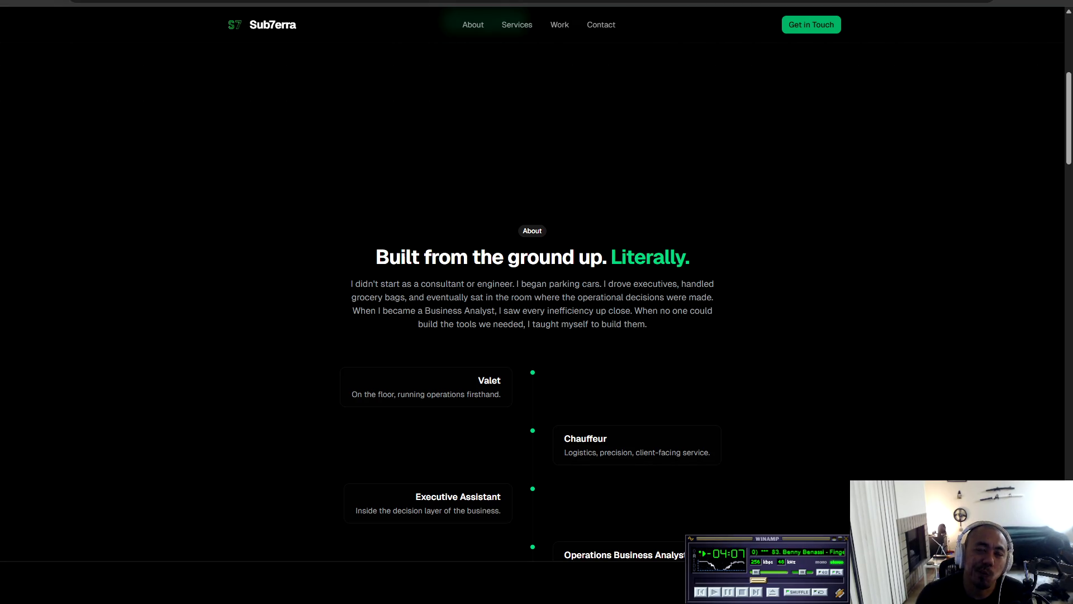
left_click_drag(375, 256, 714, 284)
left_click(714, 284)
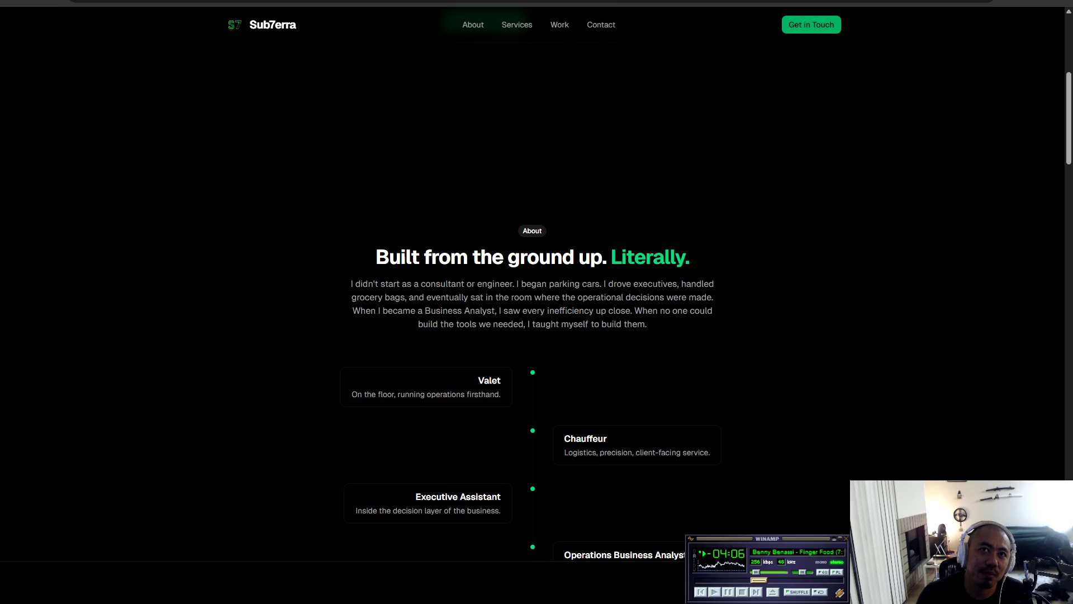
Highlight all the timeline cards' text and the About heading, then open a new browser tab.
scroll(533, 301, "down", 4)
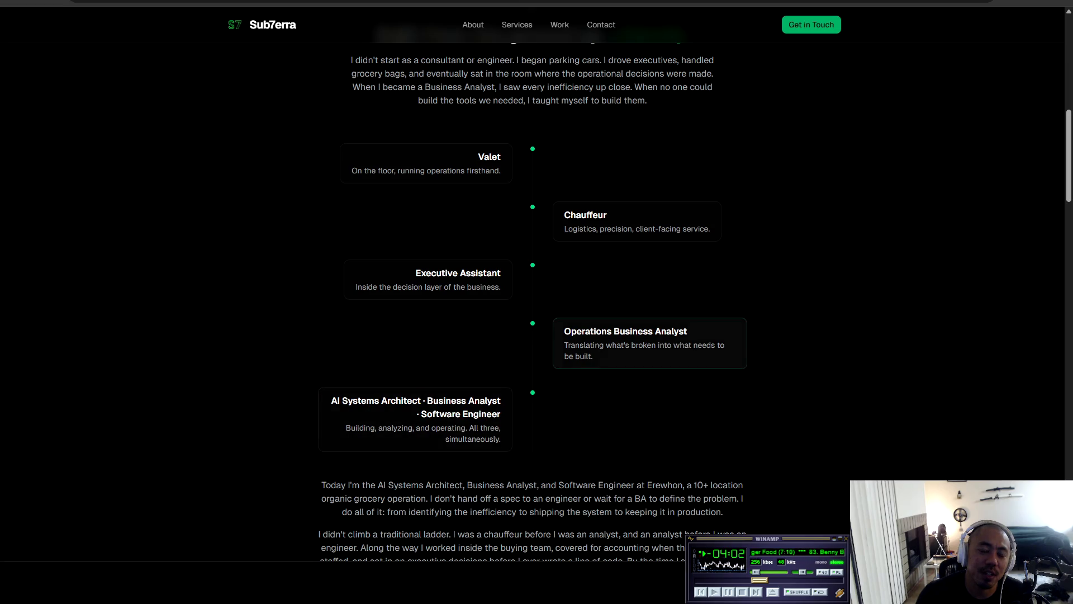
scroll(532, 301, "up", 2)
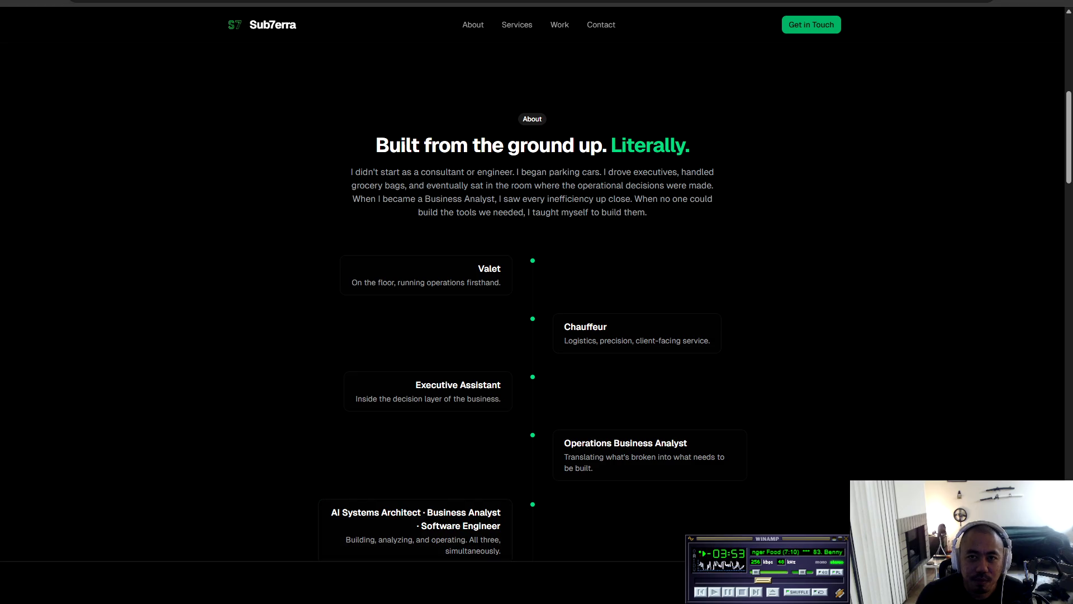
left_click_drag(475, 267, 503, 554)
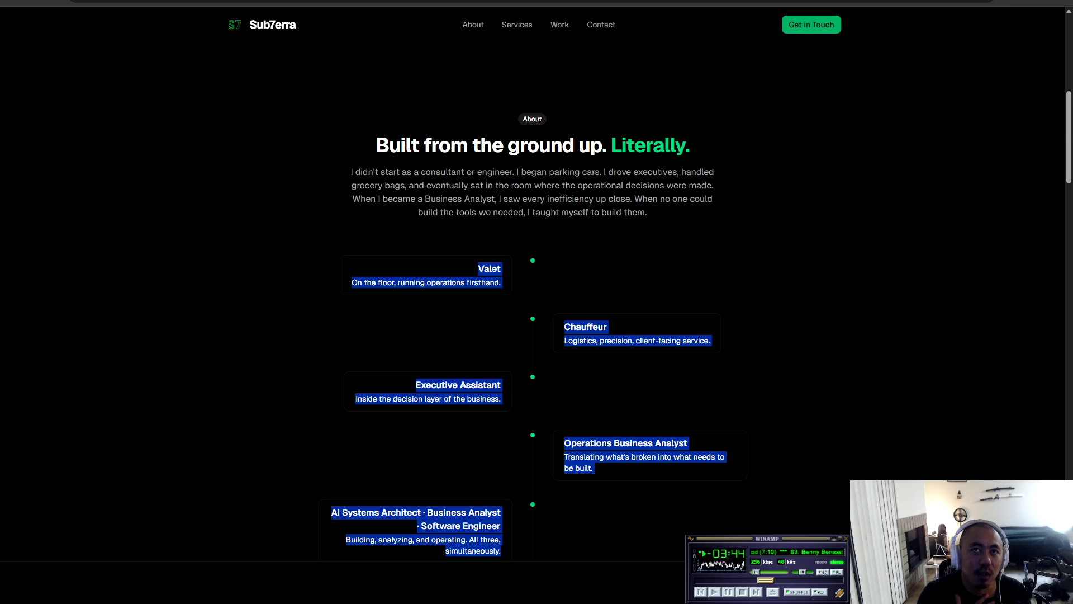
triple_click(532, 146)
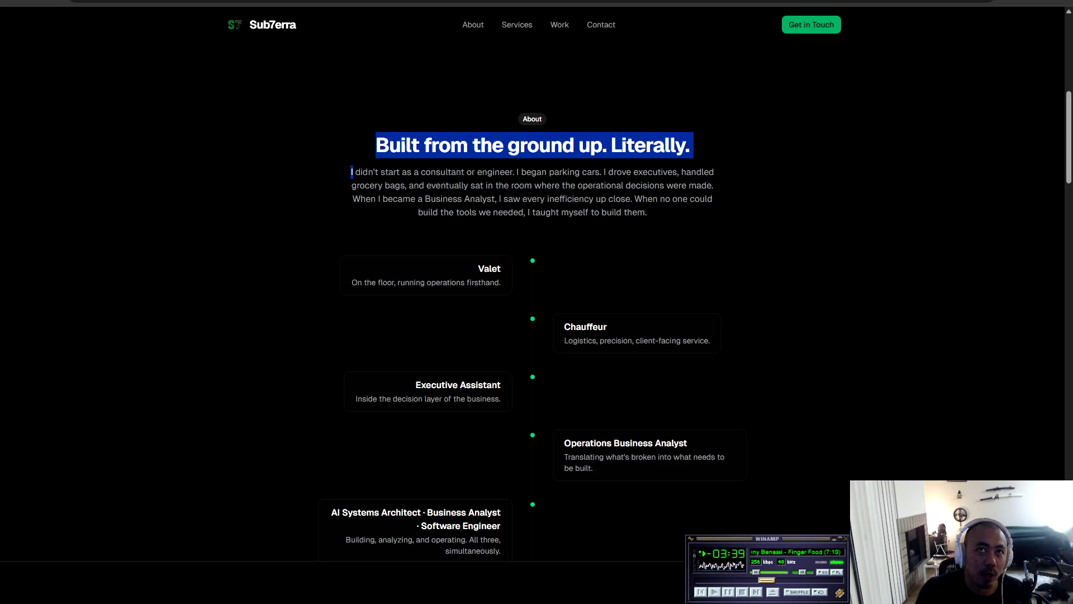
left_click(532, 146)
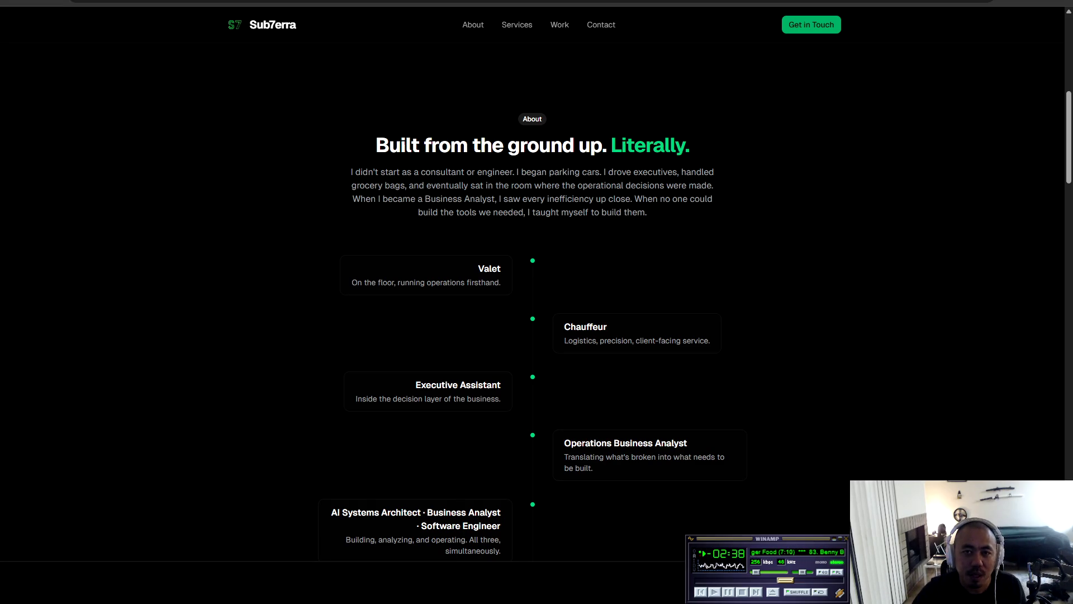
key("ctrl+t")
Search Google Images for 'zapier workflow' and preview the Zap workflows – Zapier image.
type("zapier")
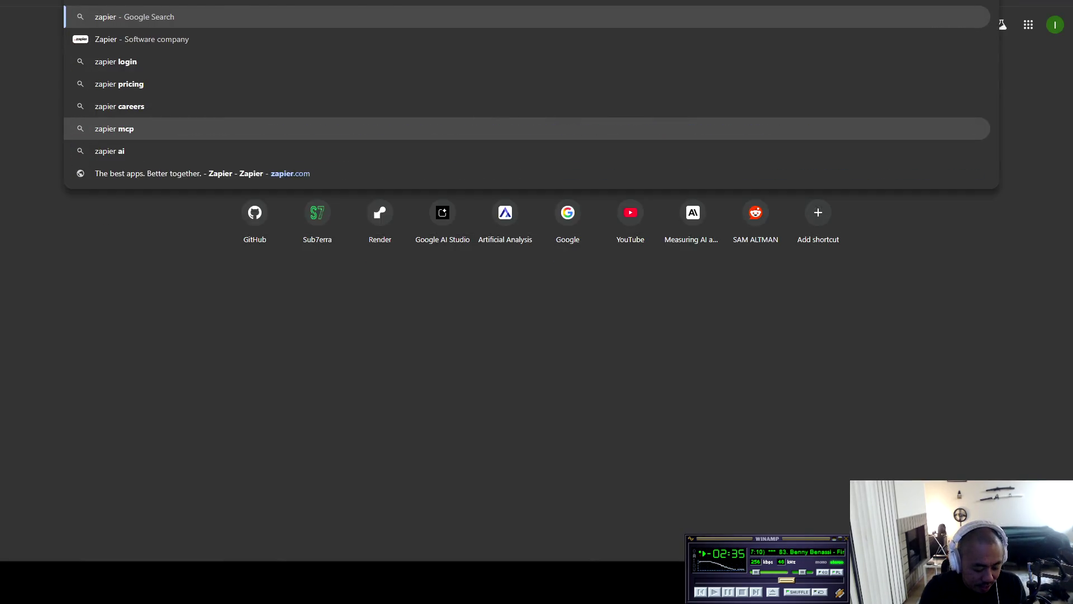
type(" workflow")
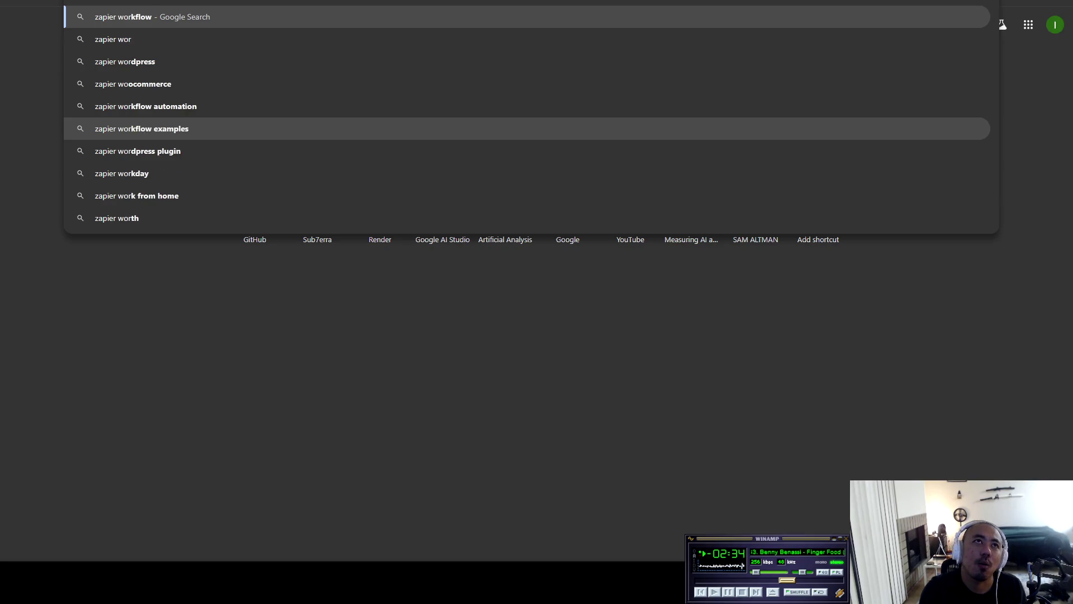
key("Return")
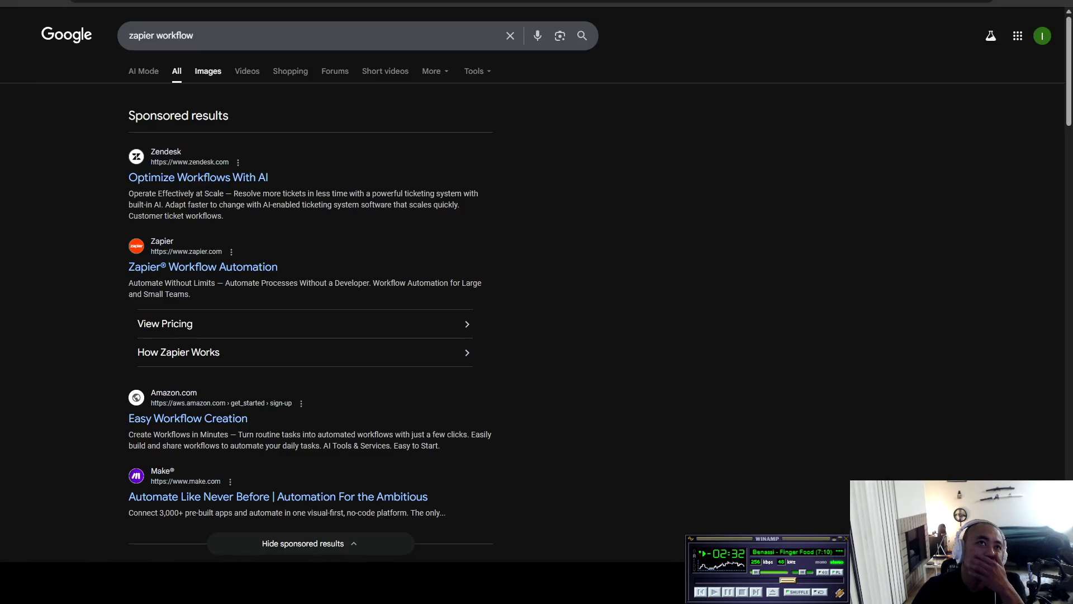
left_click(208, 71)
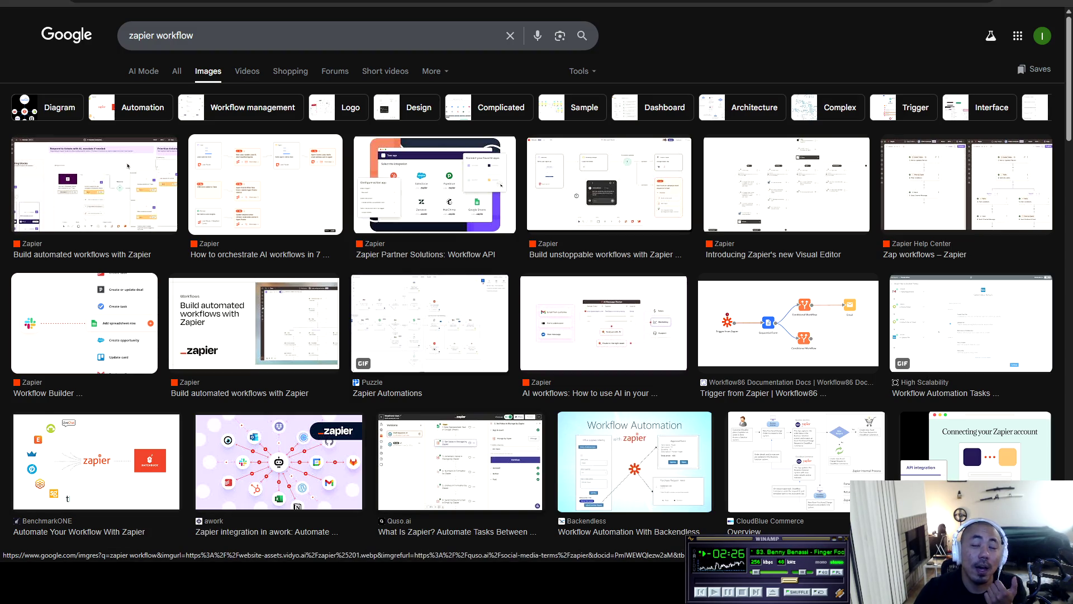
left_click(967, 184)
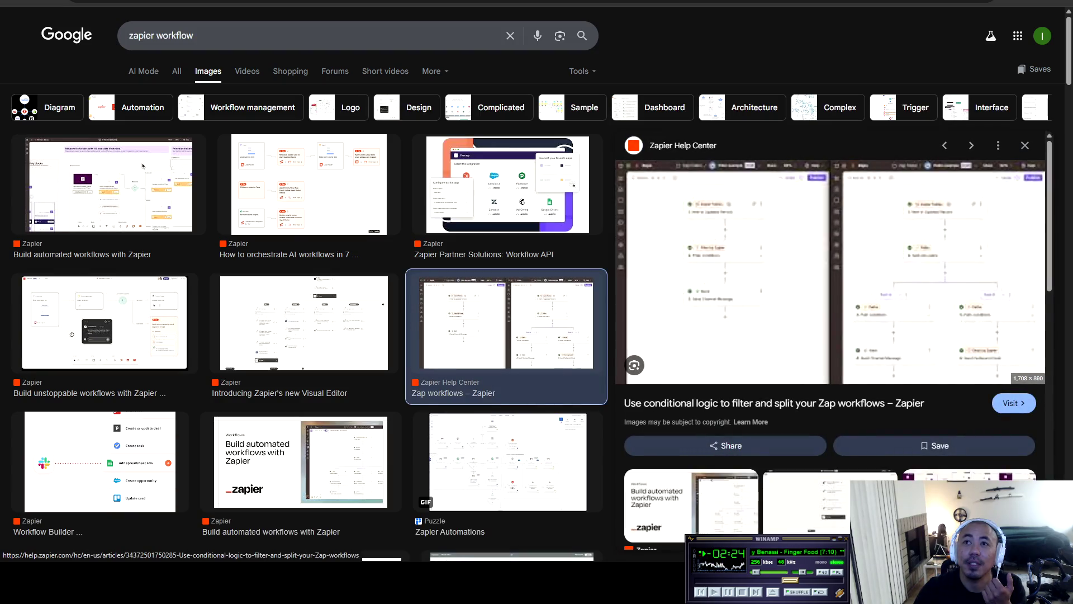
Refine the image search to 'zapier workflow trees' and preview the Zap workflows – Zapier result.
left_click(193, 36)
type("tr")
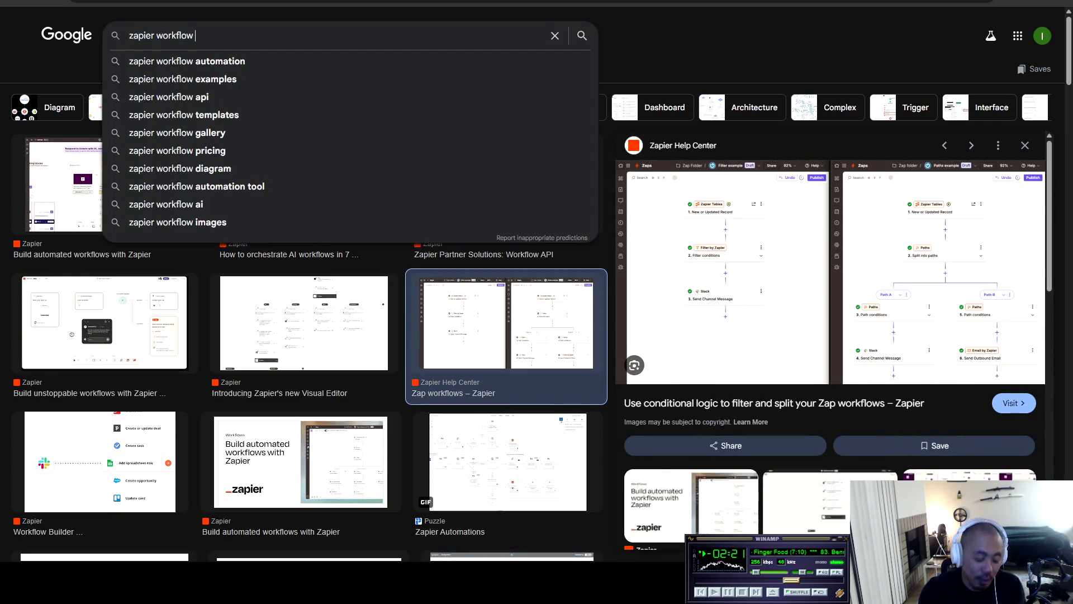
type("ees")
key("Return")
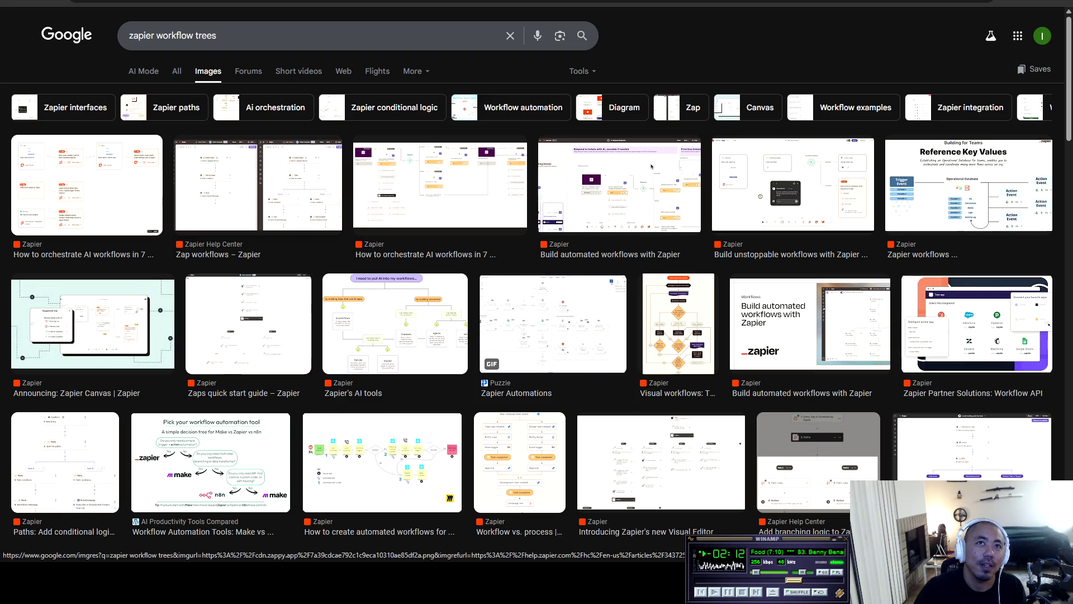
left_click(259, 184)
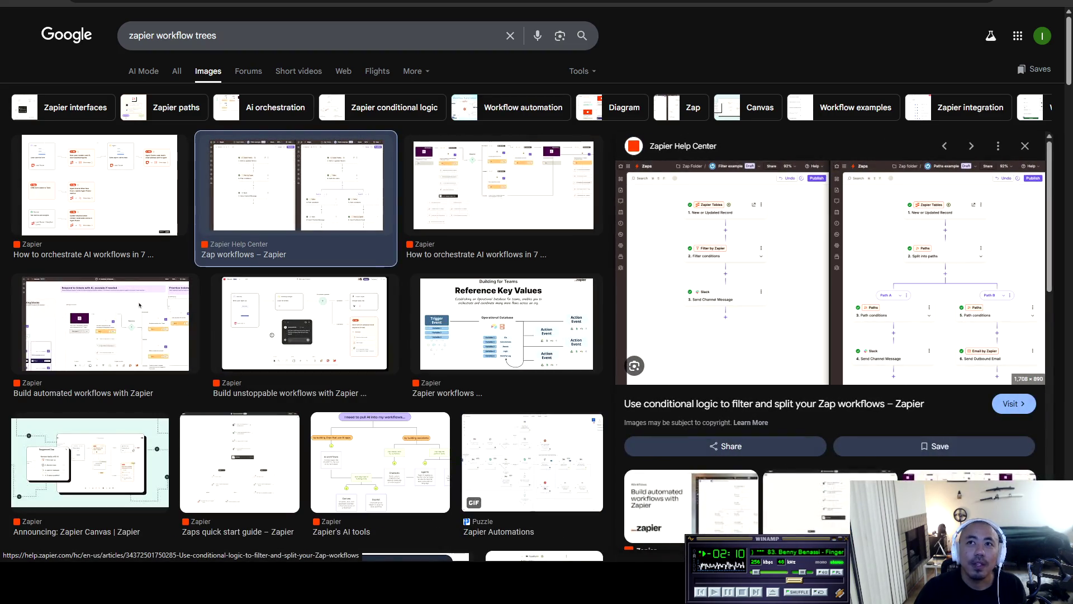
Open the Zapier Help Center article at 'What are filters and paths?', then return to the Sub7erra tab.
left_click(258, 184)
scroll(425, 280, "down", 6)
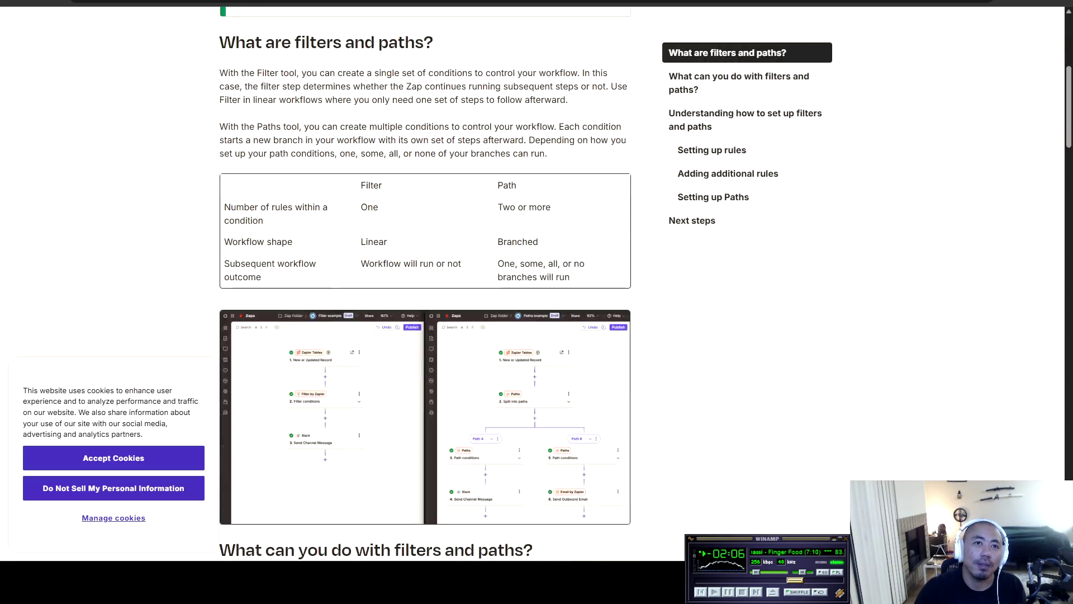
scroll(425, 280, "down", 5)
scroll(425, 279, "up", 4)
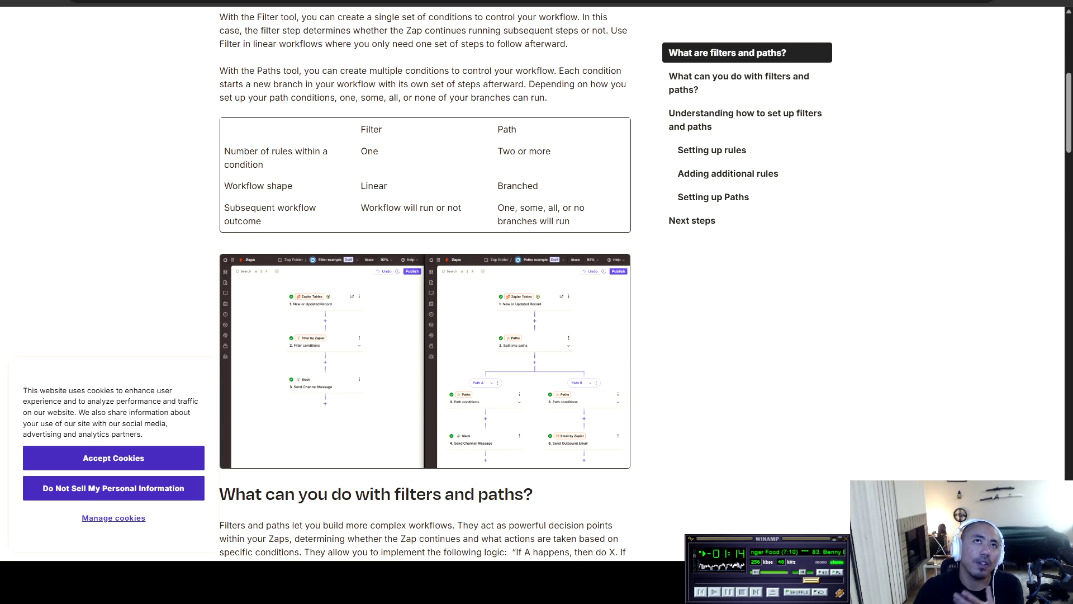
key("ctrl+Tab")
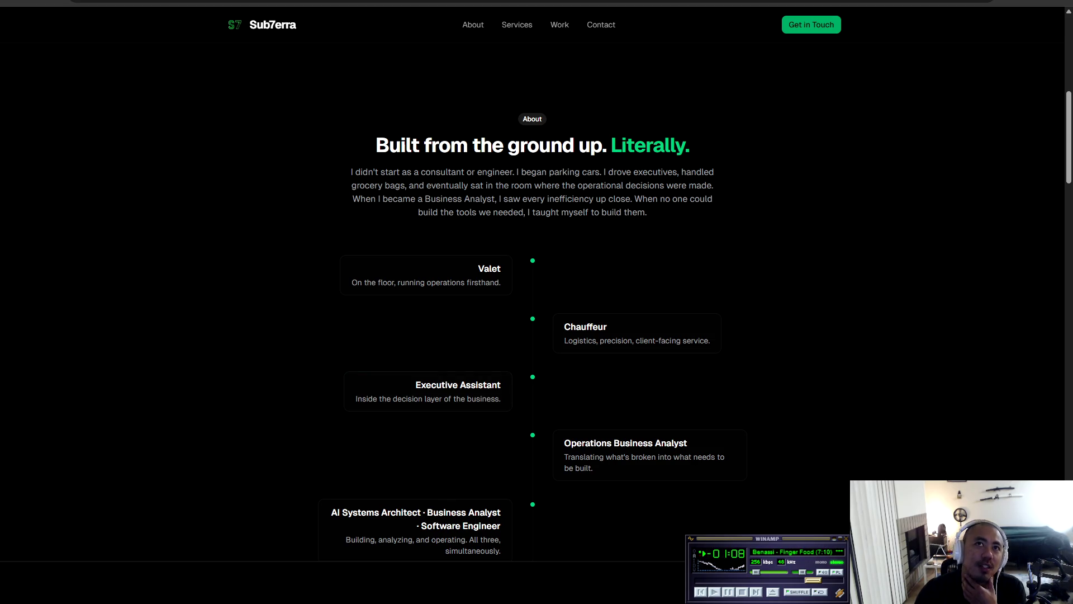
Scroll down the timeline, highlighting the Valet, Operations Business Analyst and AI Systems Architect cards.
mouse_move(478, 269)
left_mouse_down()
mouse_move(576, 293)
mouse_move(586, 328)
mouse_move(710, 341)
left_mouse_up()
scroll(559, 335, "down", 2)
left_click_drag(416, 273, 502, 288)
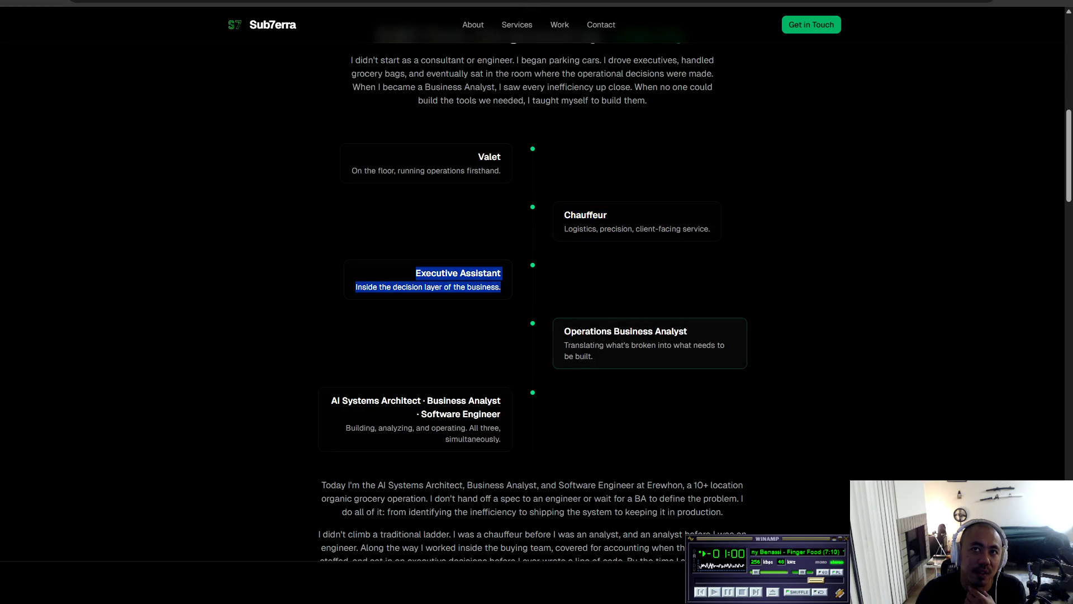
mouse_move(564, 331)
left_mouse_down()
mouse_move(587, 332)
mouse_move(593, 356)
left_mouse_up()
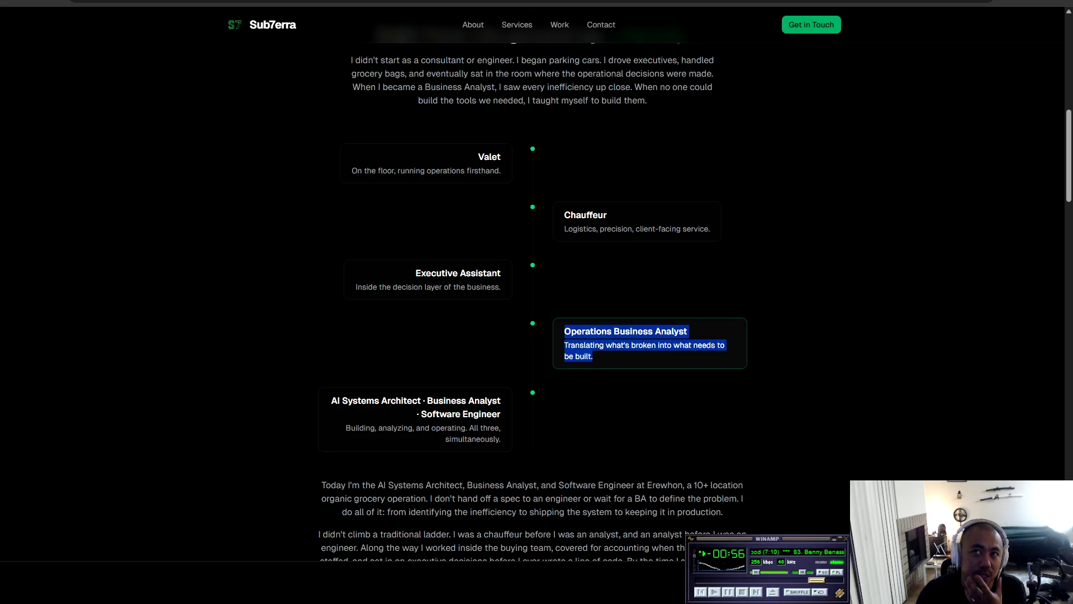
scroll(592, 357, "down", 3)
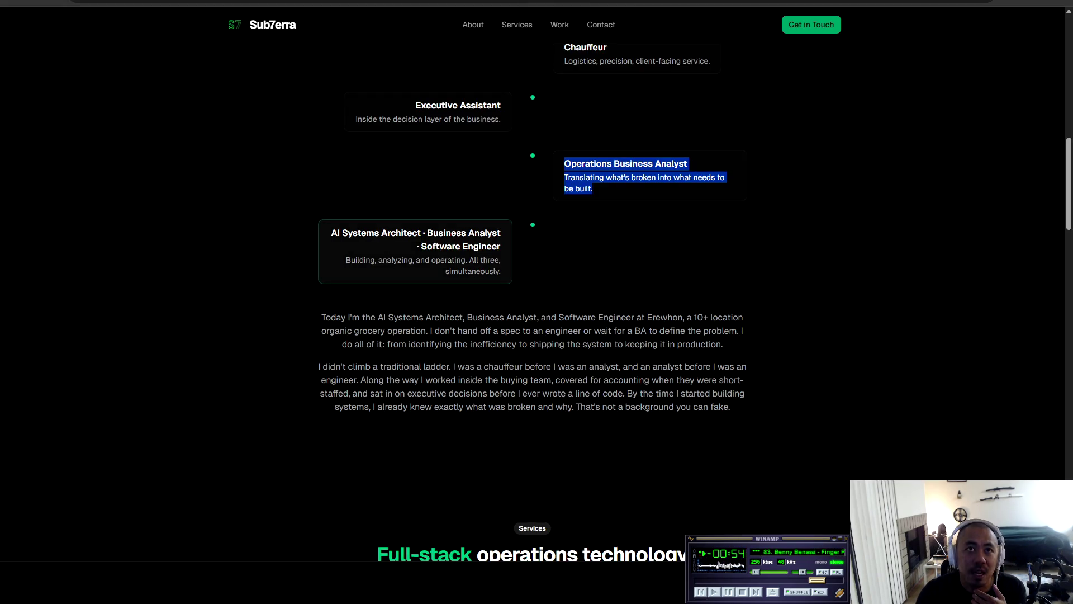
mouse_move(332, 233)
left_mouse_down()
mouse_move(502, 234)
mouse_move(499, 271)
mouse_move(516, 272)
left_mouse_up()
scroll(532, 301, "down", 2)
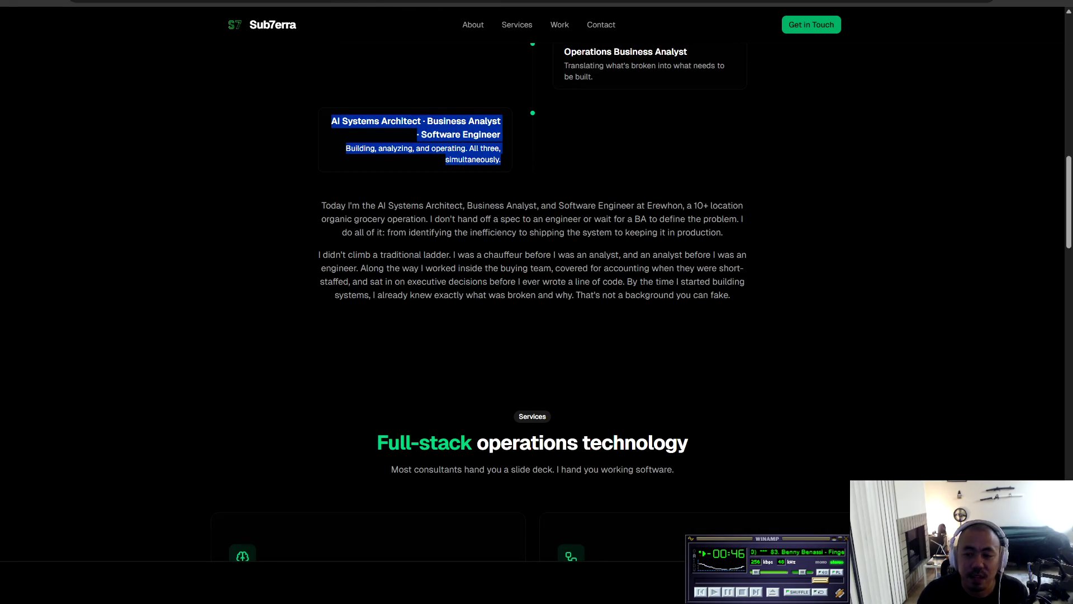
Highlight 'Business Analyst' and 'Software Engineer' in the current role title and the opening of the Today paragraph.
key("alt+Tab")
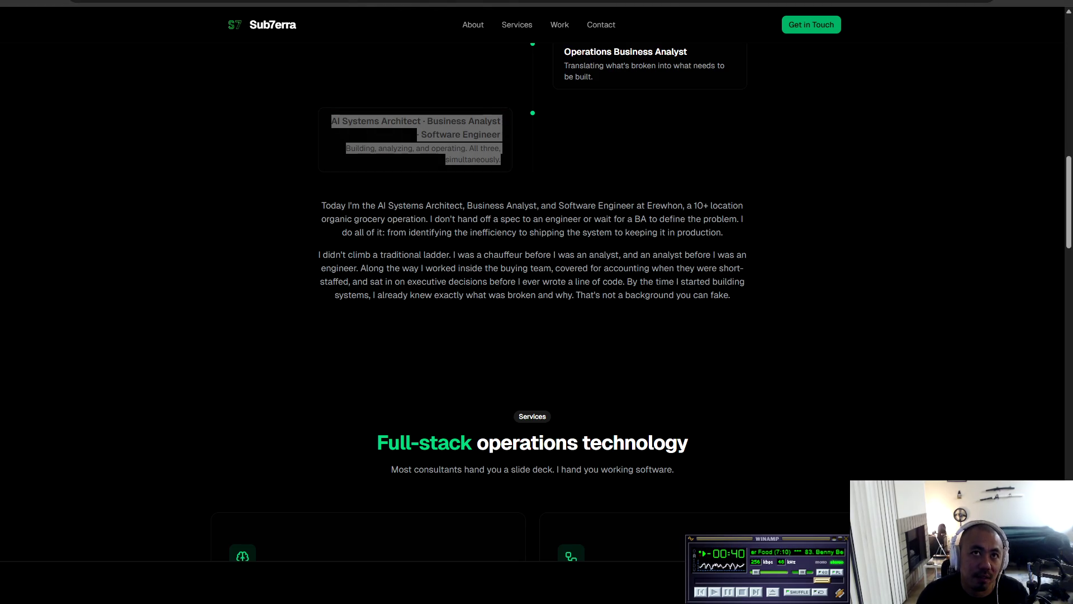
key("alt+Tab")
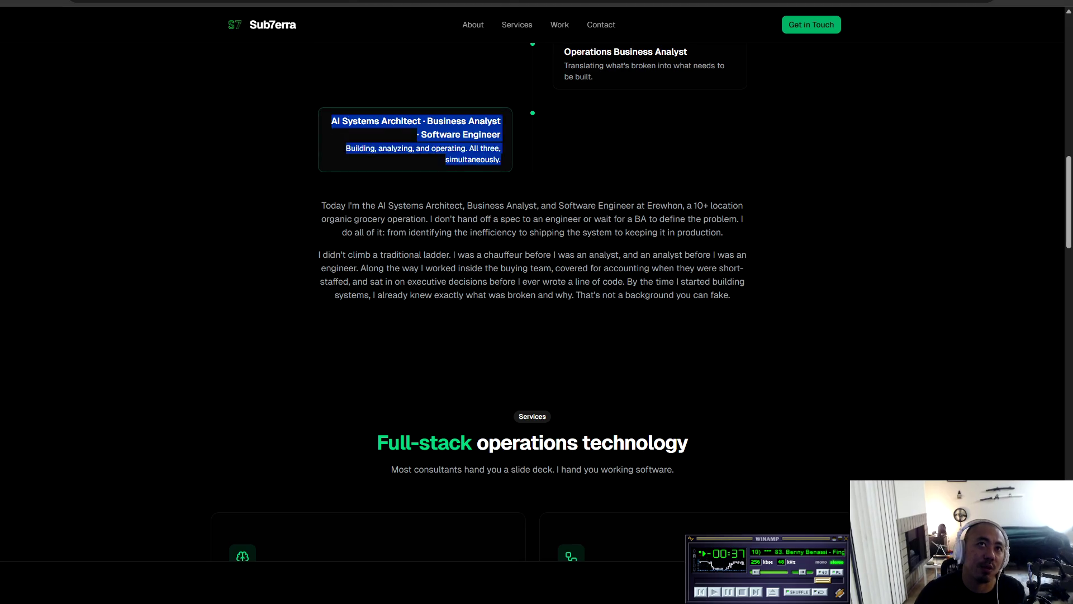
left_click(416, 139)
mouse_move(427, 120)
left_mouse_down()
mouse_move(501, 159)
mouse_move(501, 121)
left_mouse_up()
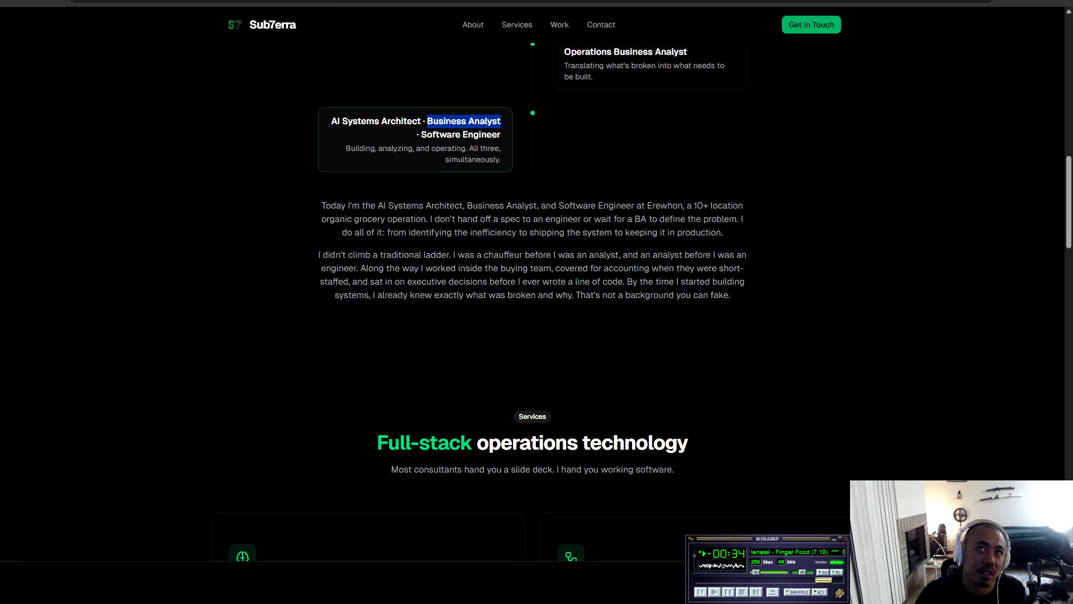
left_click_drag(331, 121, 500, 135)
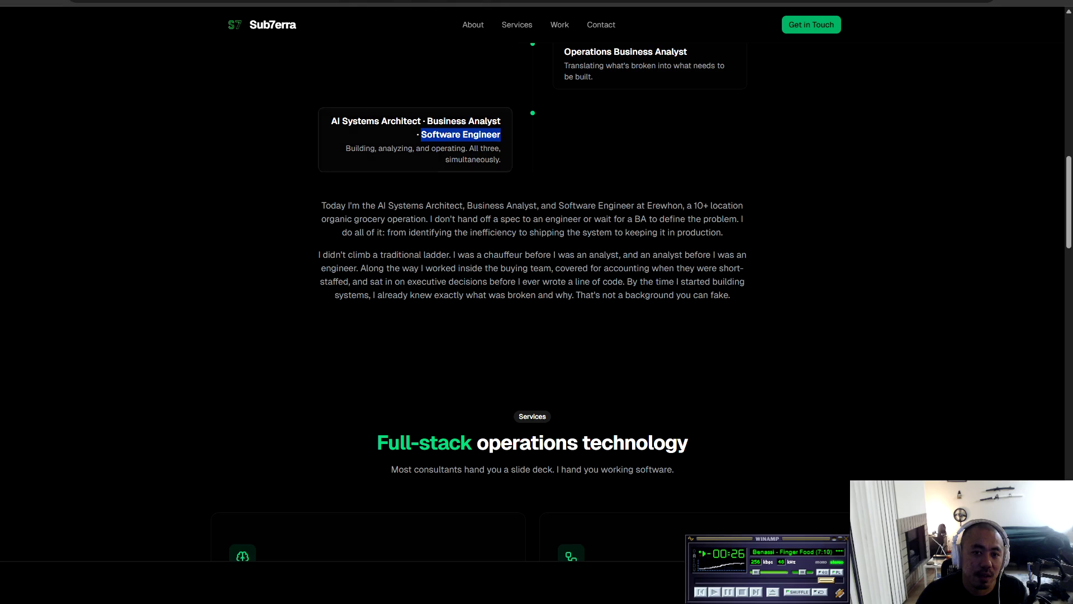
left_click_drag(321, 205, 743, 206)
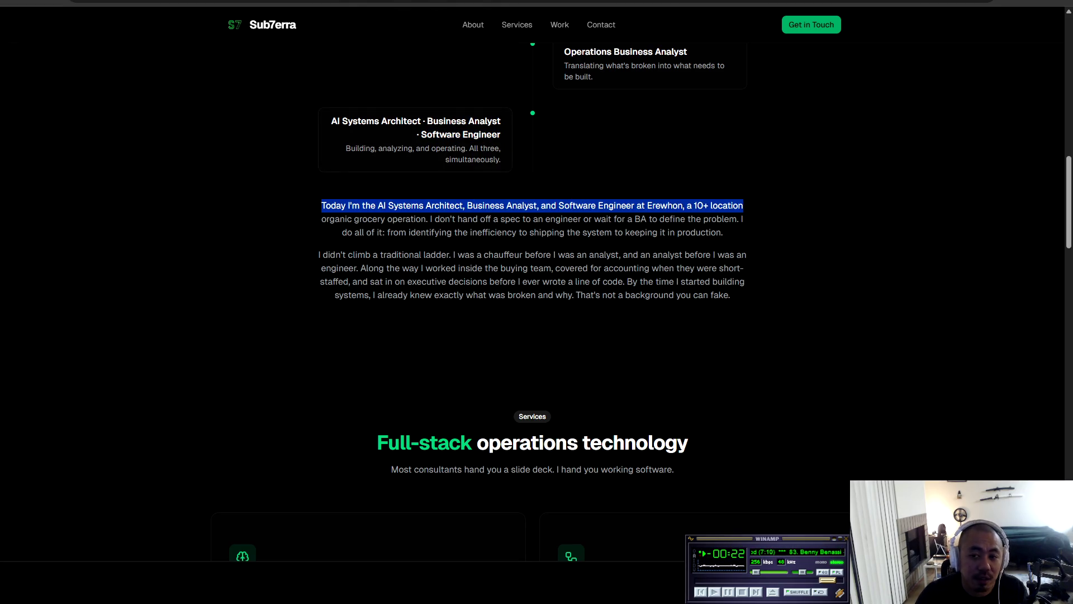
left_click(743, 205)
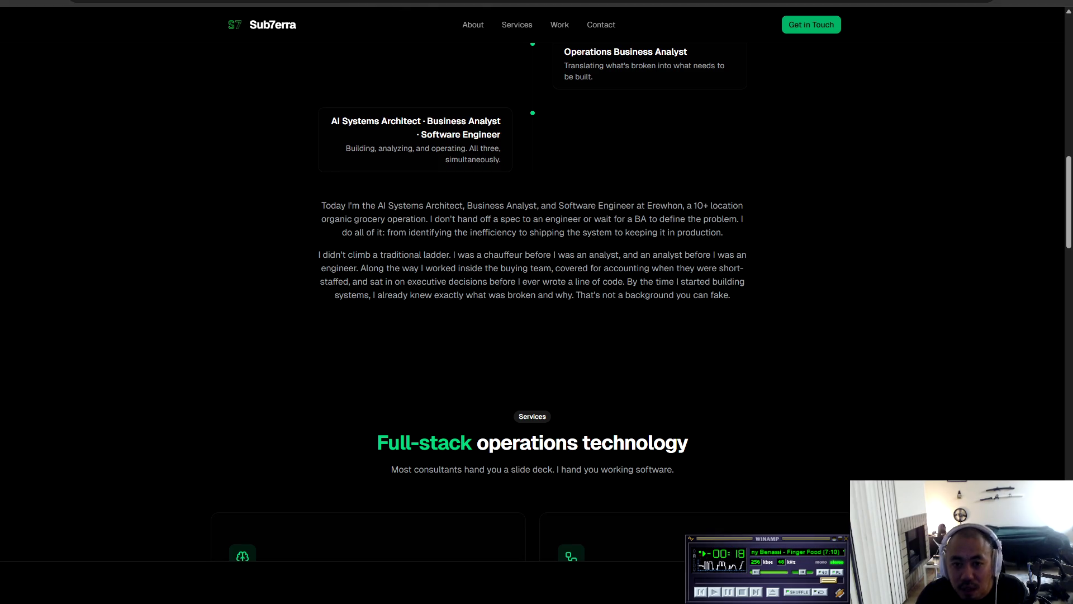
mouse_move(321, 205)
left_mouse_down()
mouse_move(743, 205)
mouse_move(383, 205)
mouse_move(335, 219)
mouse_move(744, 219)
mouse_move(368, 218)
mouse_move(389, 232)
mouse_move(723, 232)
left_mouse_up()
Highlight the 'I didn't climb a traditional ladder' paragraphs, deselect, and scroll down to the Services cards.
left_click(329, 255)
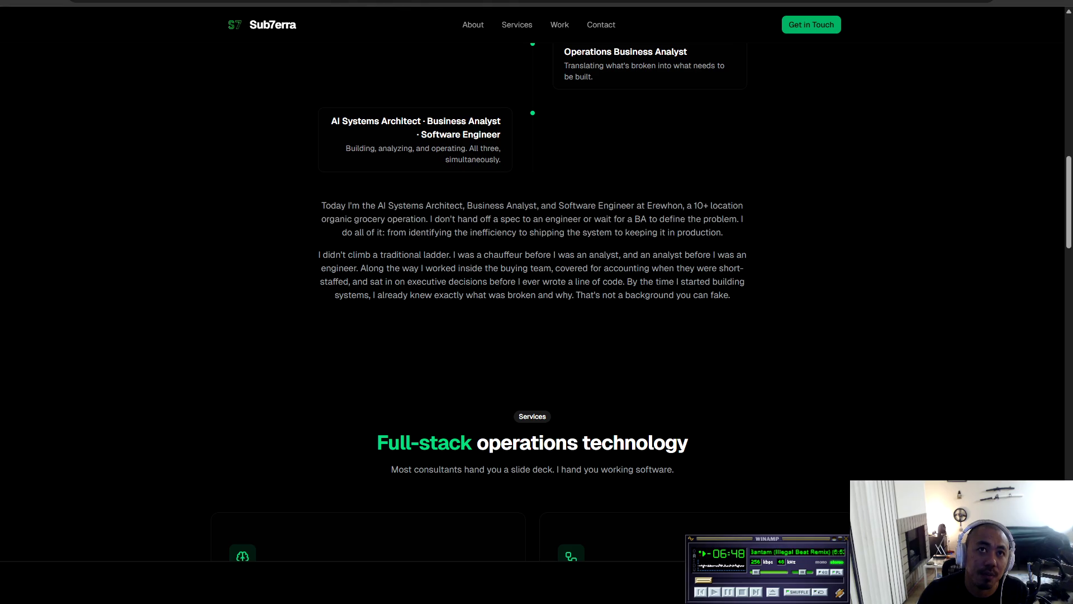
mouse_move(318, 255)
left_mouse_down()
mouse_move(747, 255)
mouse_move(402, 255)
left_mouse_up()
mouse_move(368, 268)
left_mouse_down()
mouse_move(741, 268)
mouse_move(358, 282)
mouse_move(718, 281)
mouse_move(699, 295)
mouse_move(371, 295)
mouse_move(730, 295)
left_mouse_up()
left_click(731, 294)
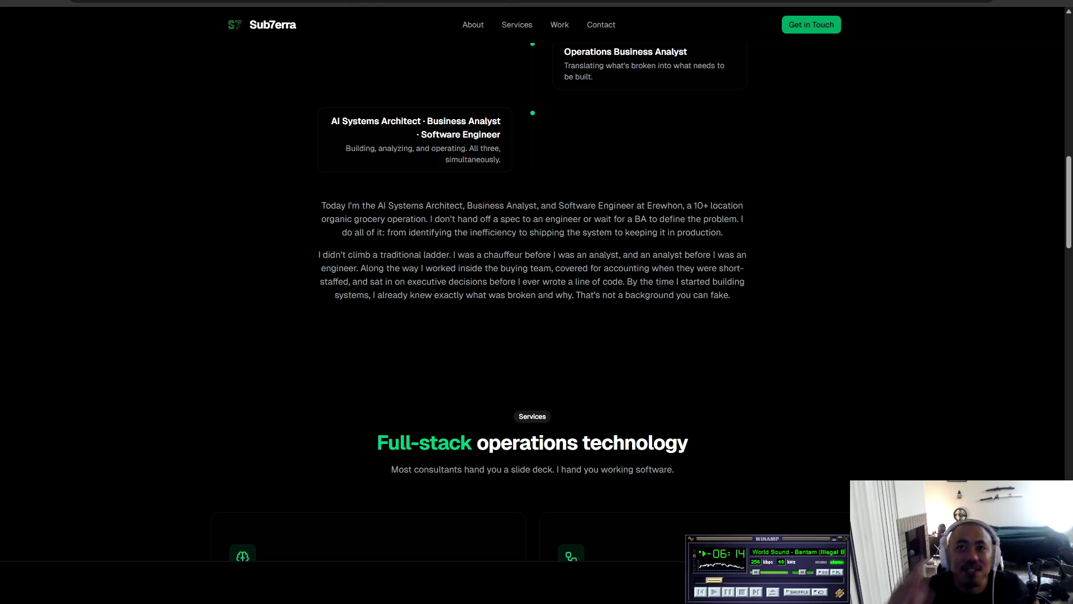
scroll(532, 301, "down", 6)
scroll(369, 330, "down", 2)
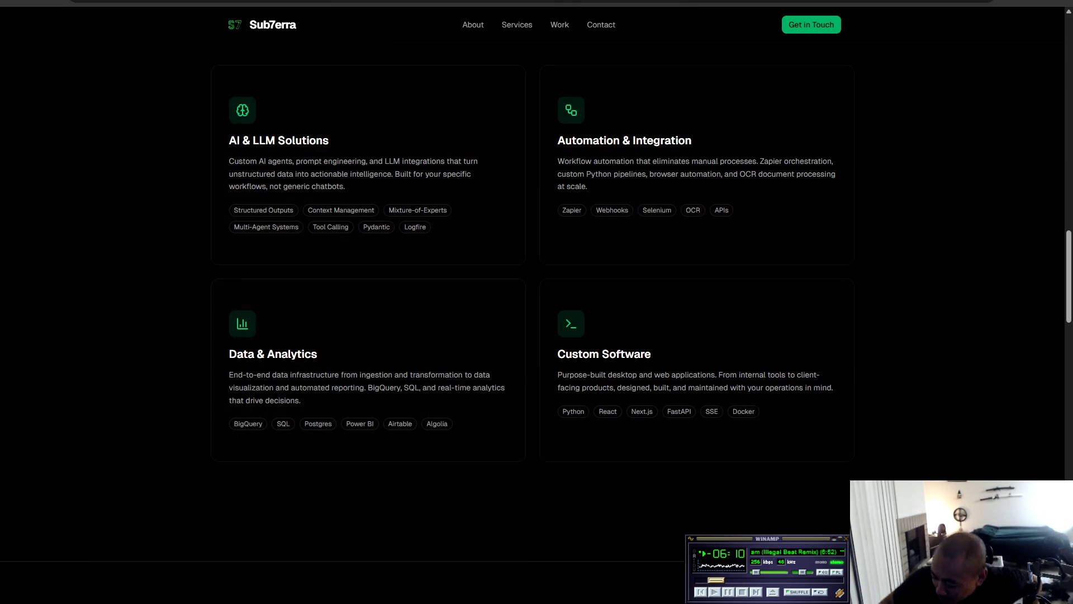
mouse_move(72, 3)
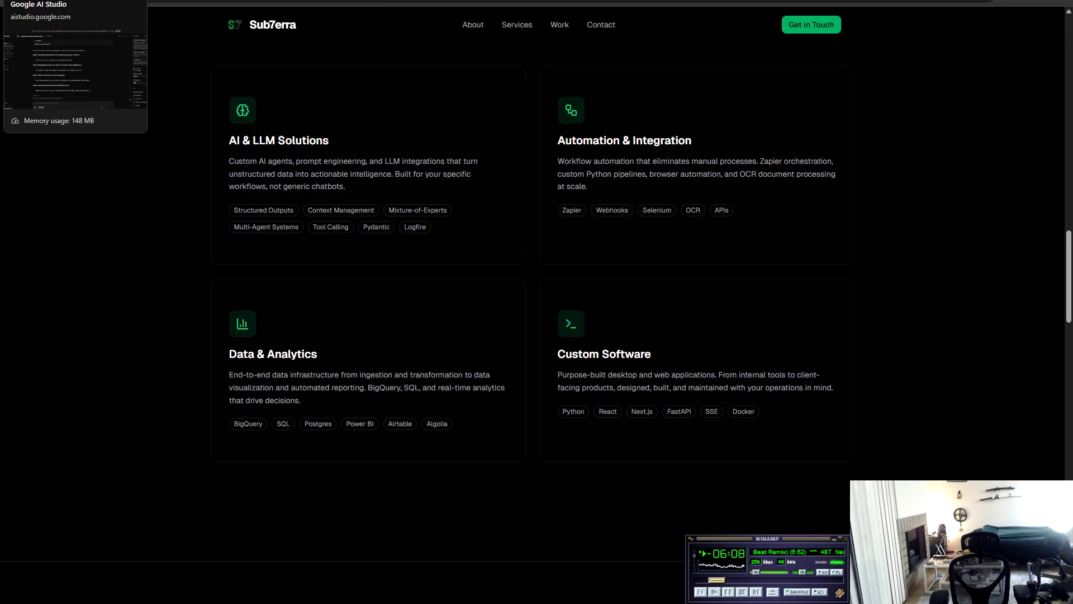